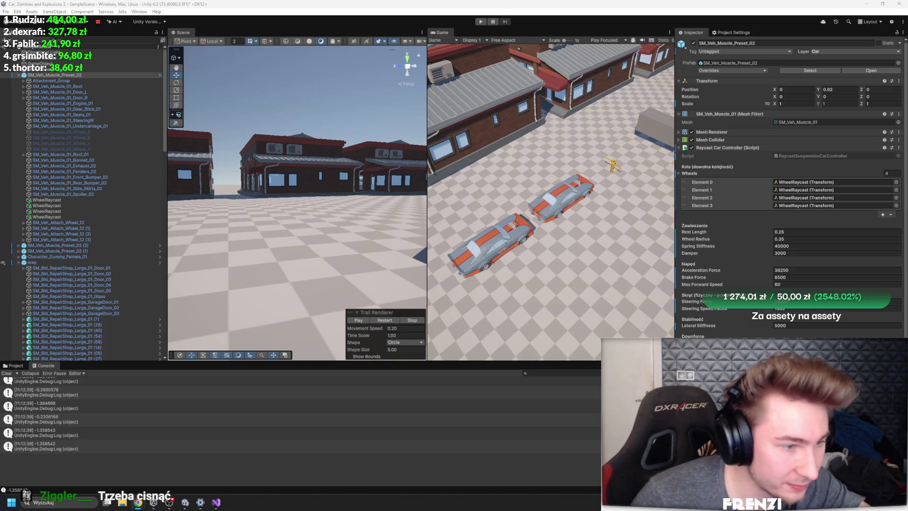
Step: Inspect a Console log entry's stack trace, then clear all console messages
click(326, 407)
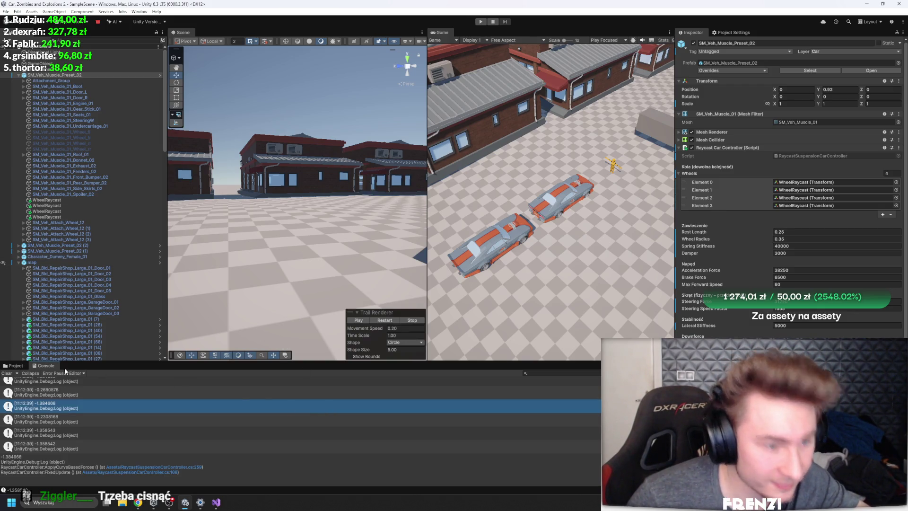
click(10, 373)
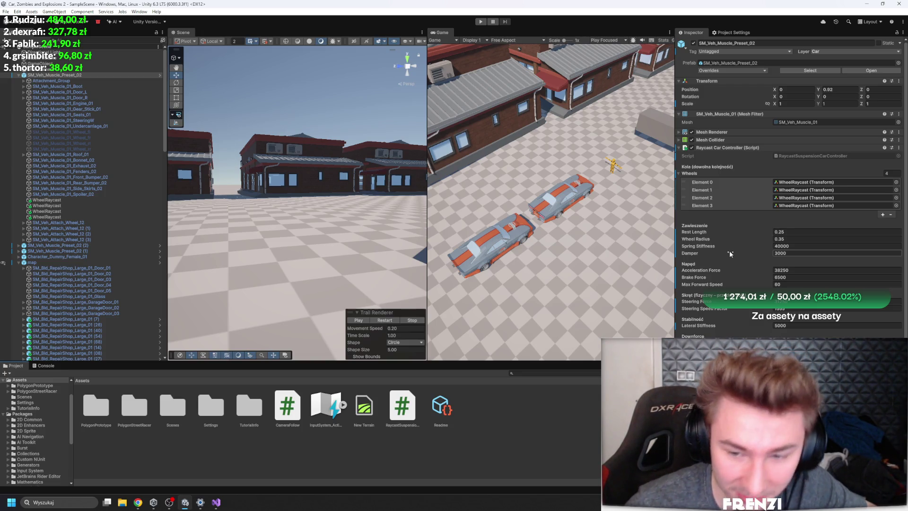
click(699, 206)
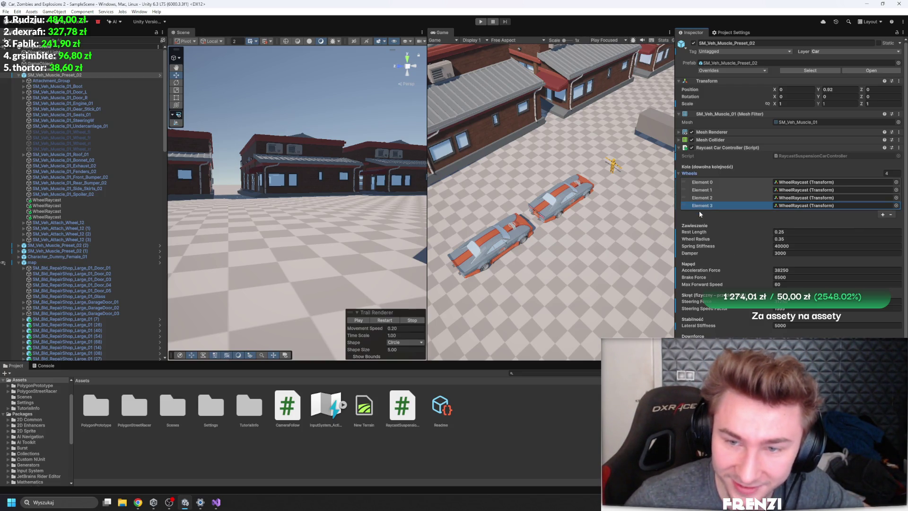
key(Up)
key(Up)
key(Up)
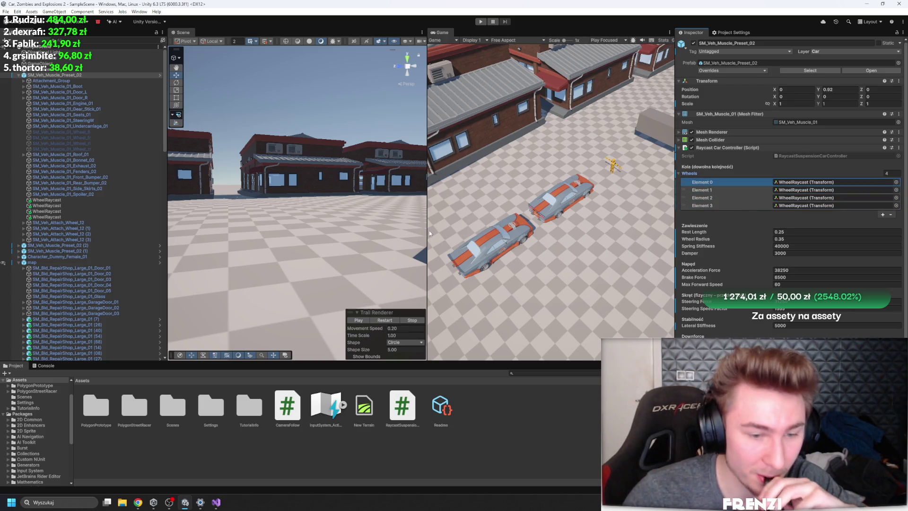
click(42, 366)
click(13, 365)
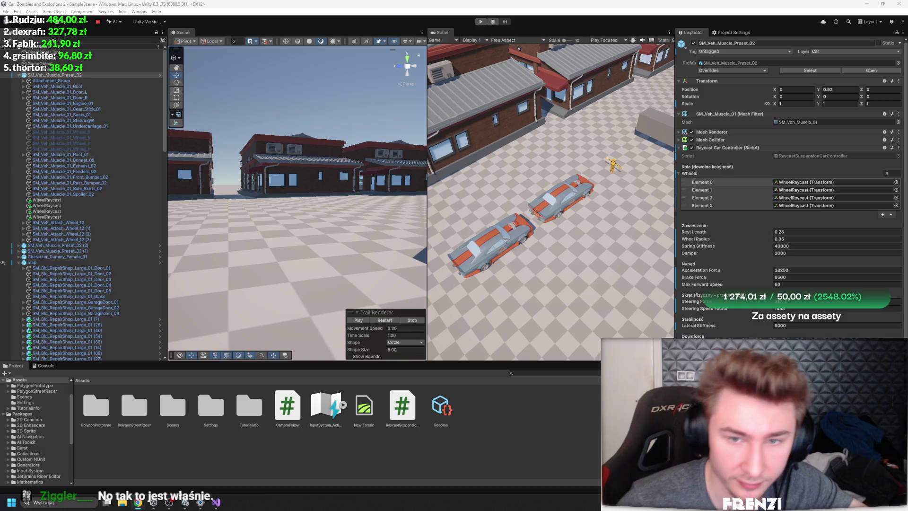
mouse_move(343, 241)
mouse_down()
mouse_move(244, 186)
mouse_move(403, 235)
mouse_move(240, 247)
mouse_up()
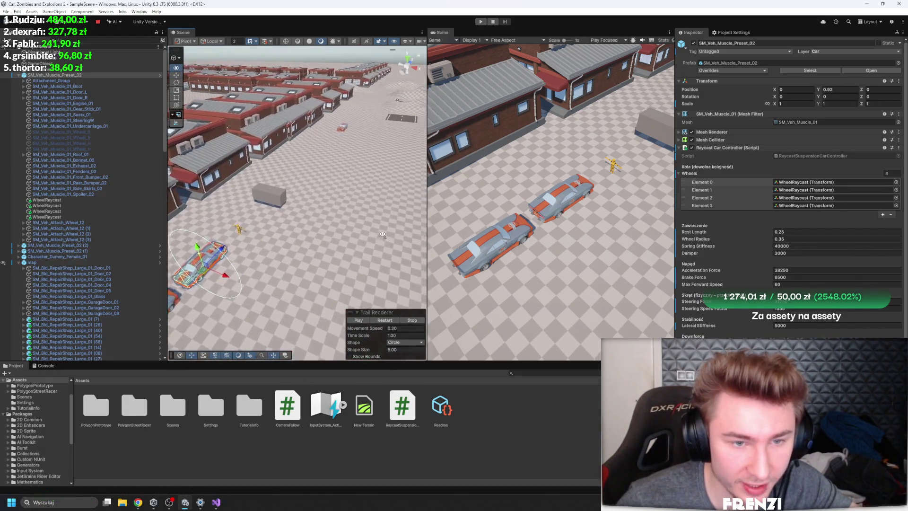
Step: Collapse the car and map foldouts in the Hierarchy and dismiss the create-object menu
right_click(239, 246)
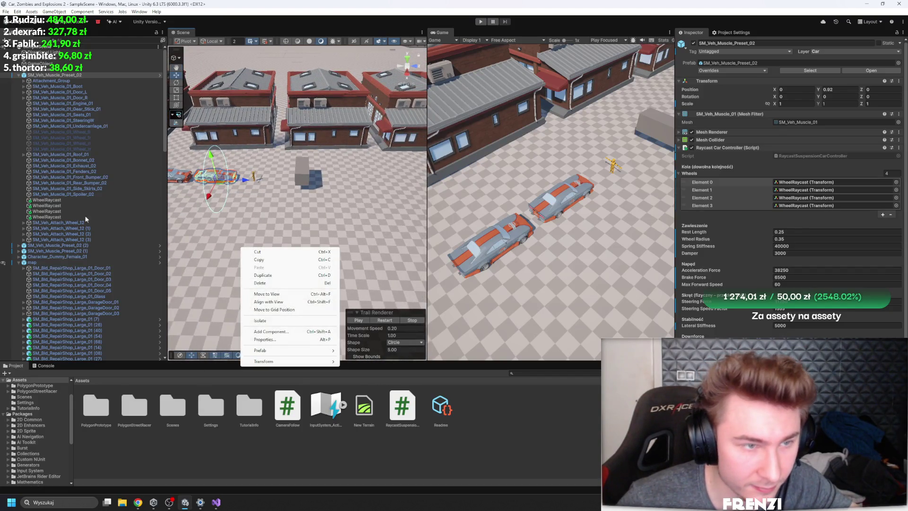
click(21, 74)
click(20, 97)
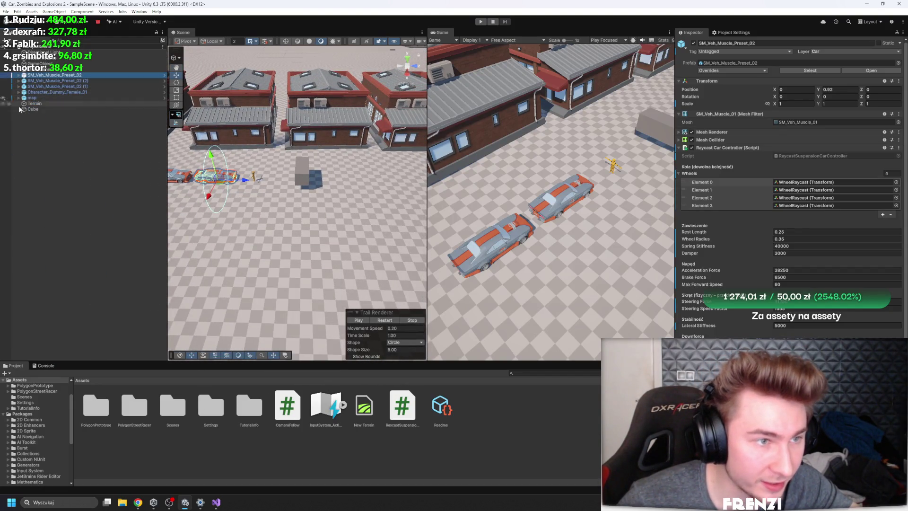
right_click(38, 136)
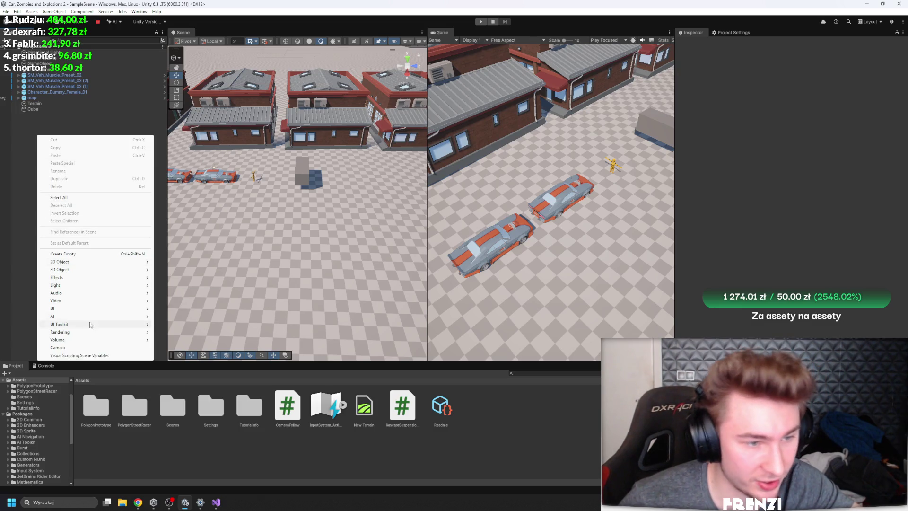
mouse_move(52, 308)
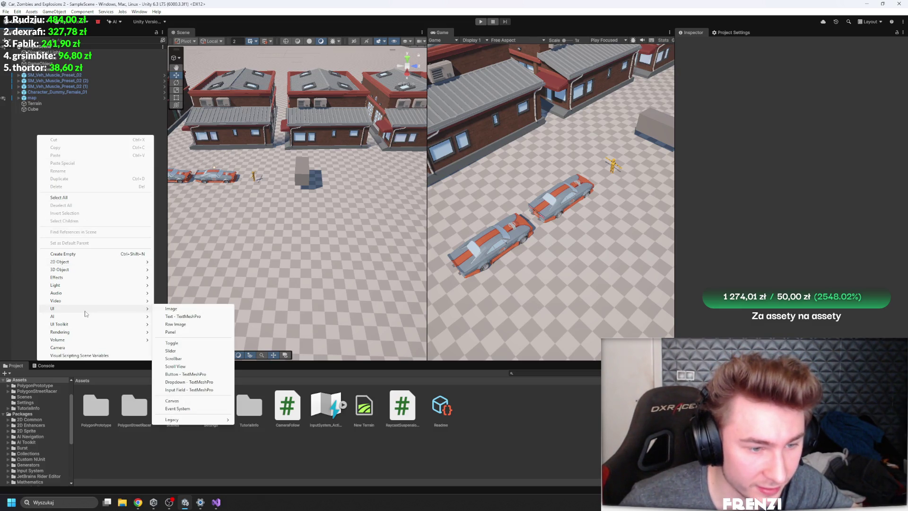
key(Escape)
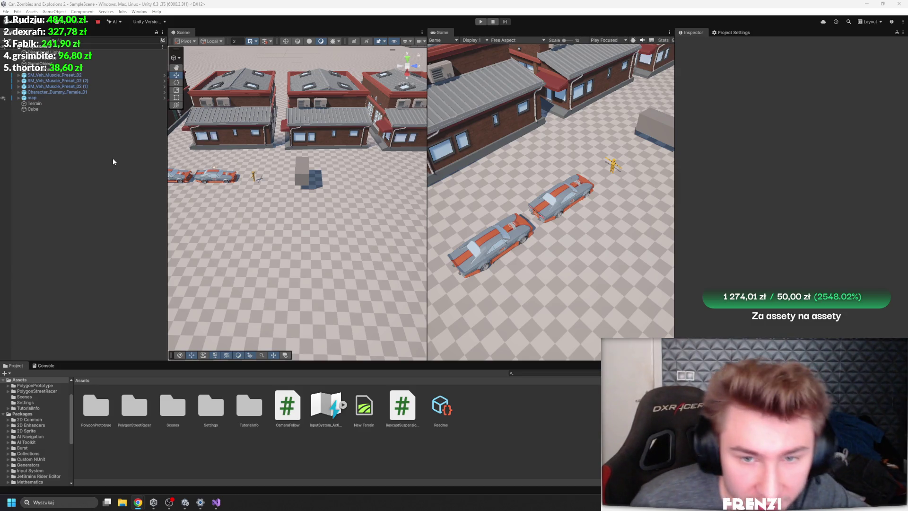
Step: Select SM_Veh_Muscle_Preset_02 in the Hierarchy to show its components in the Inspector
click(59, 76)
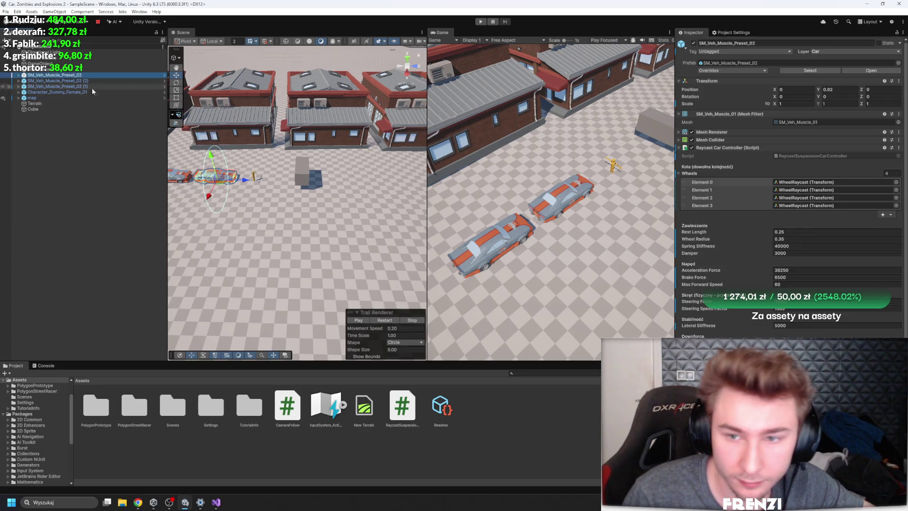
Step: Fold the Raycast Car Controller and Mesh Collider so the Rigidbody and Trail Renderer show
click(694, 148)
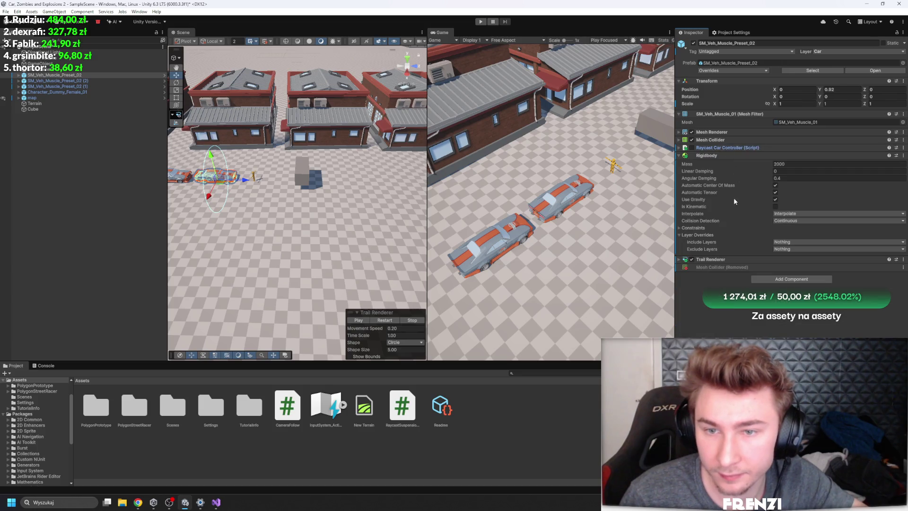
click(722, 141)
click(723, 140)
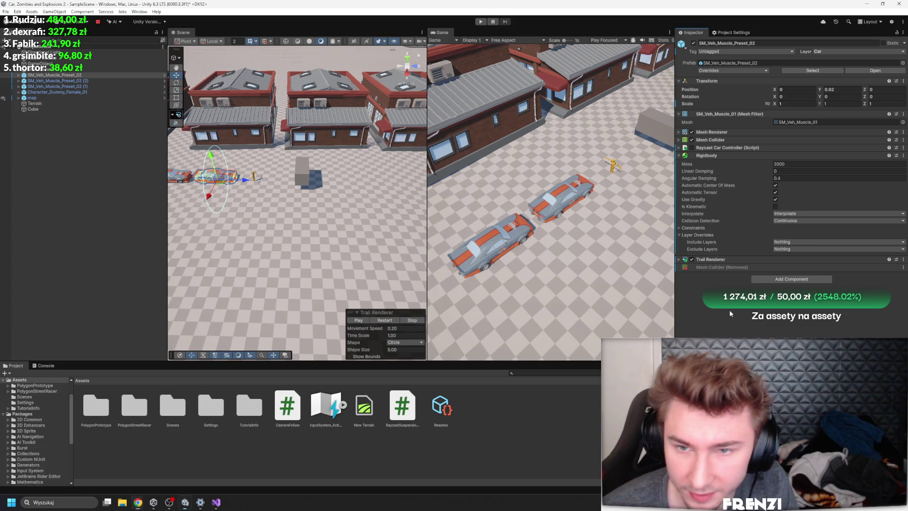
Step: Add the matched car controller component, then remove it as a duplicate
click(790, 279)
text(carControlle)
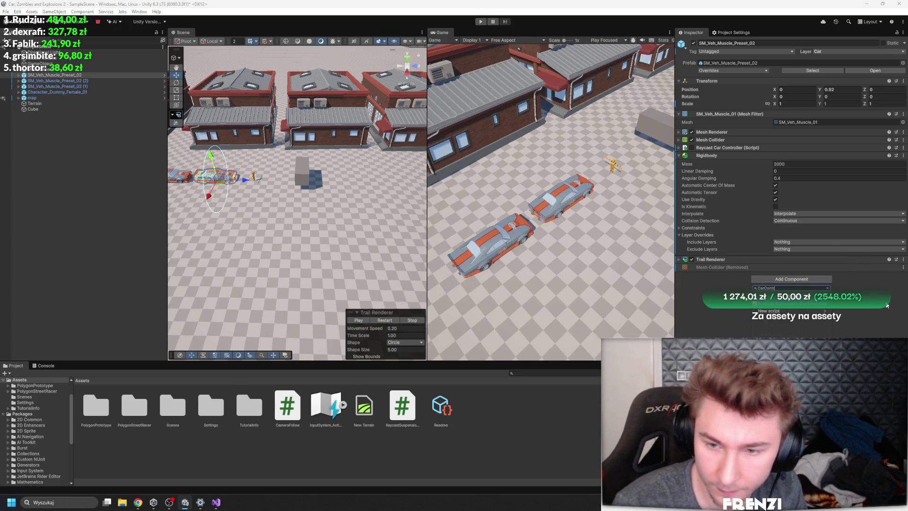
key(Return)
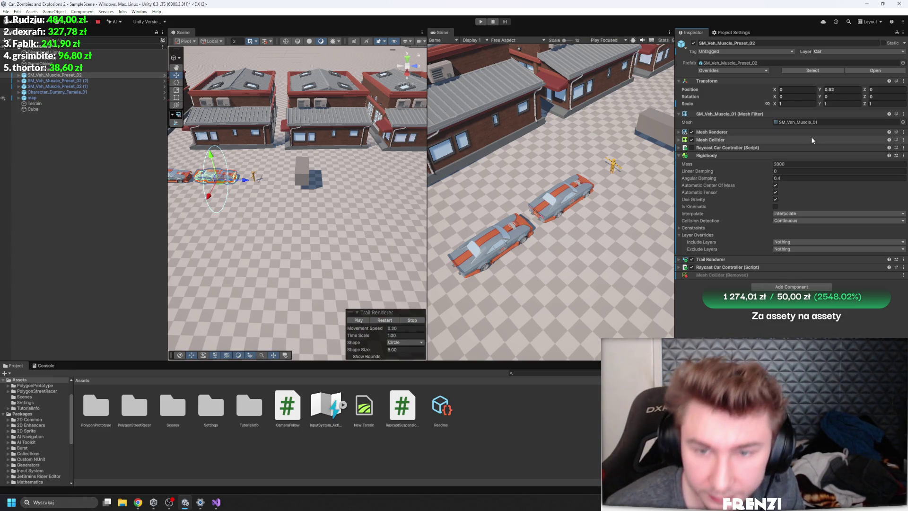
click(738, 267)
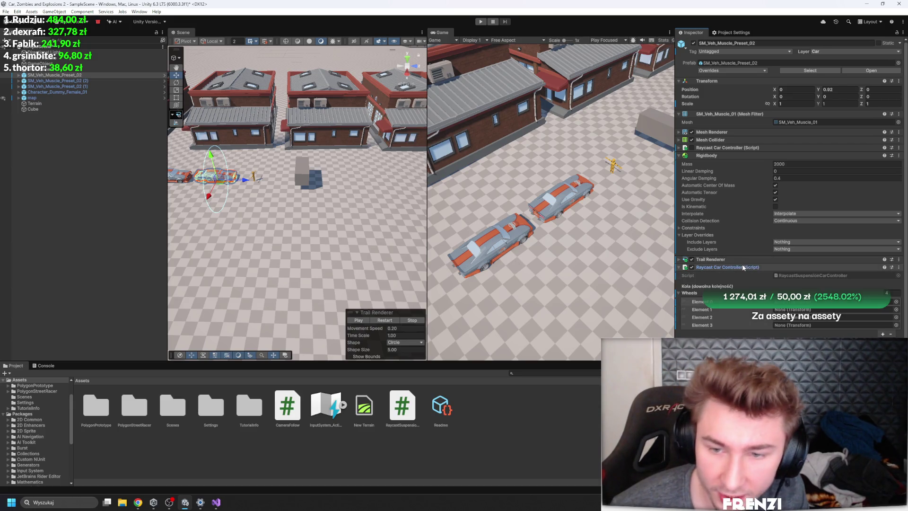
right_click(751, 267)
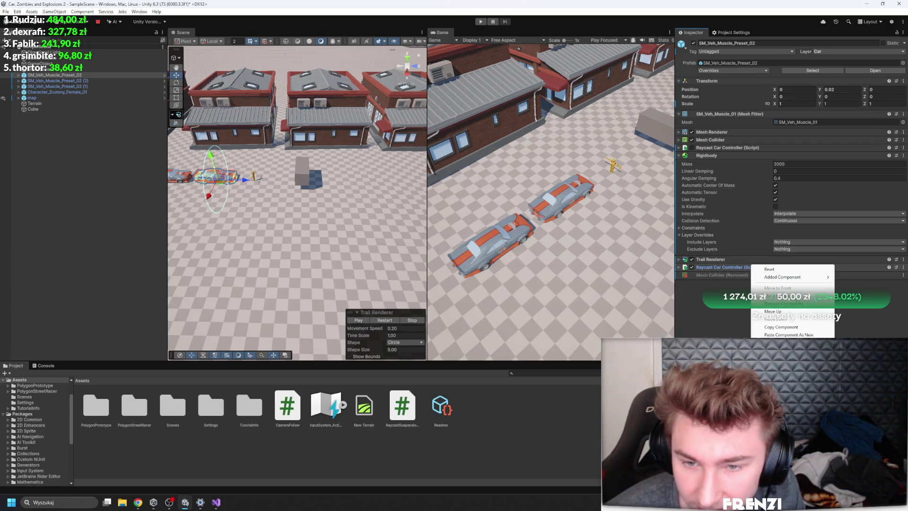
click(780, 304)
Step: Search components for CarController and create a new script with that name
click(815, 279)
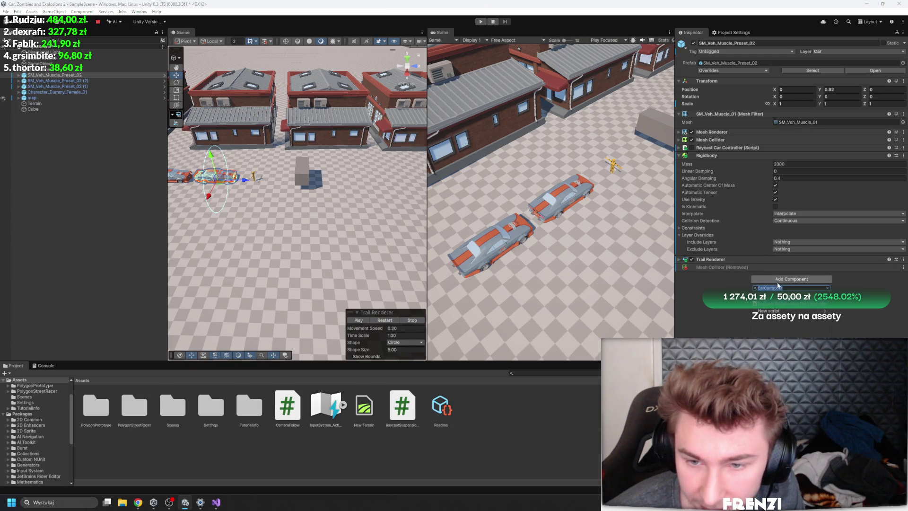
text(Car)
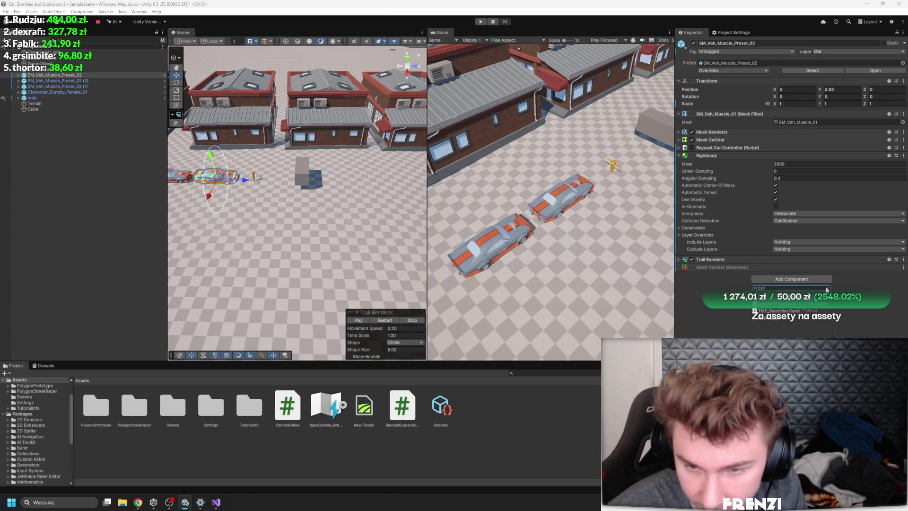
text(Controller)
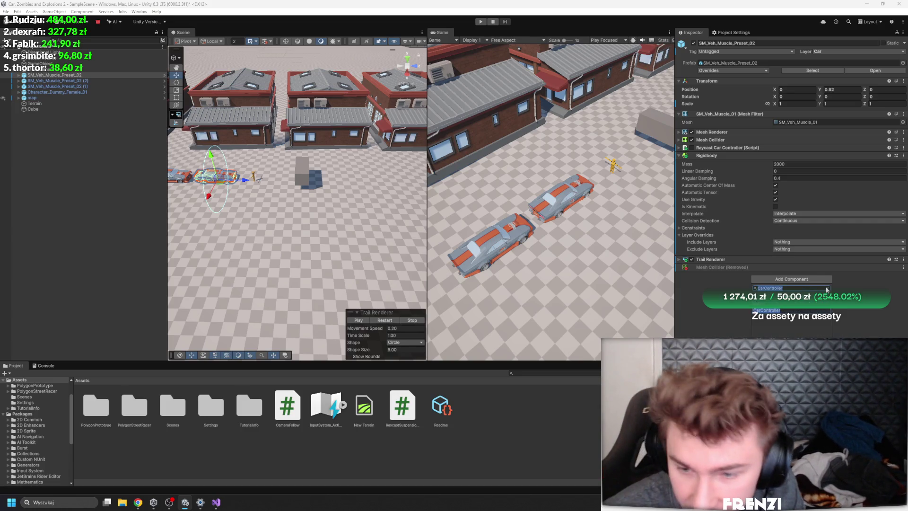
key(Return)
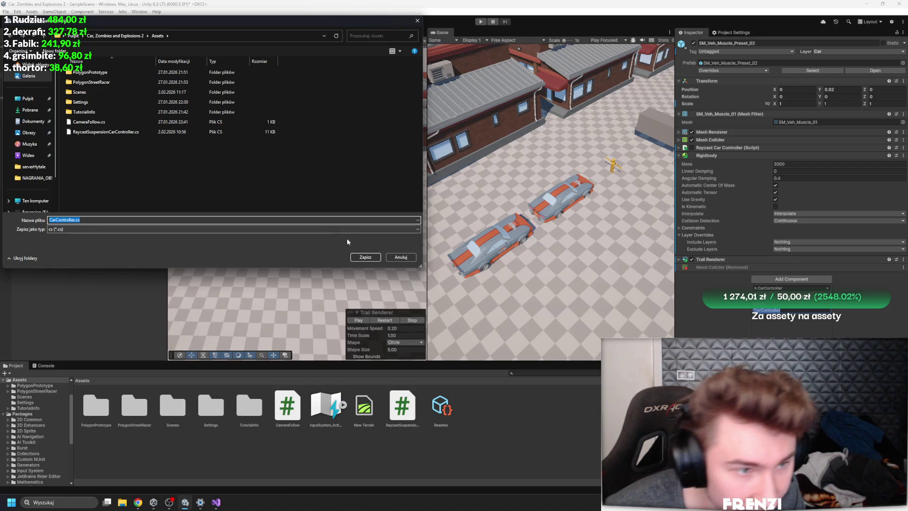
Step: Save CarController.cs into Assets so it compiles and attaches to the car
key(Return)
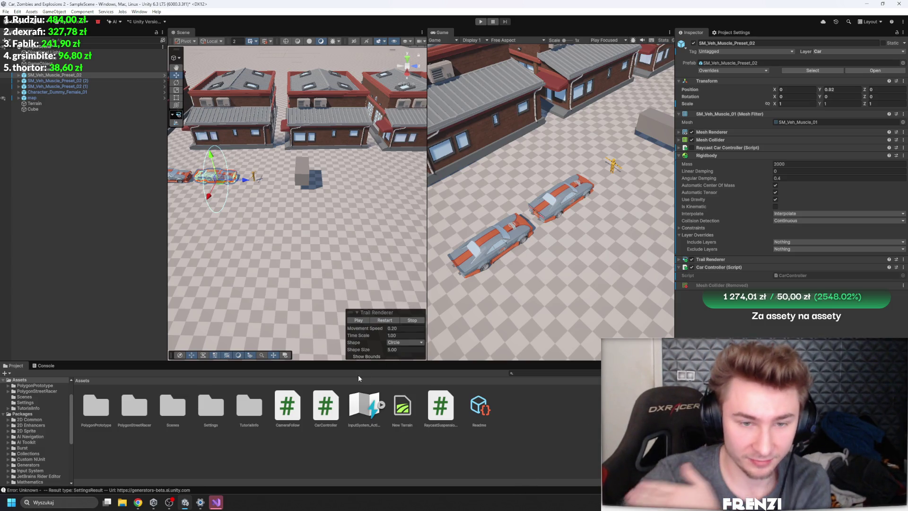
Step: Review CarController.cs in Visual Studio, checking the deprecated velocity warning, then return to Unity
double_click(832, 277)
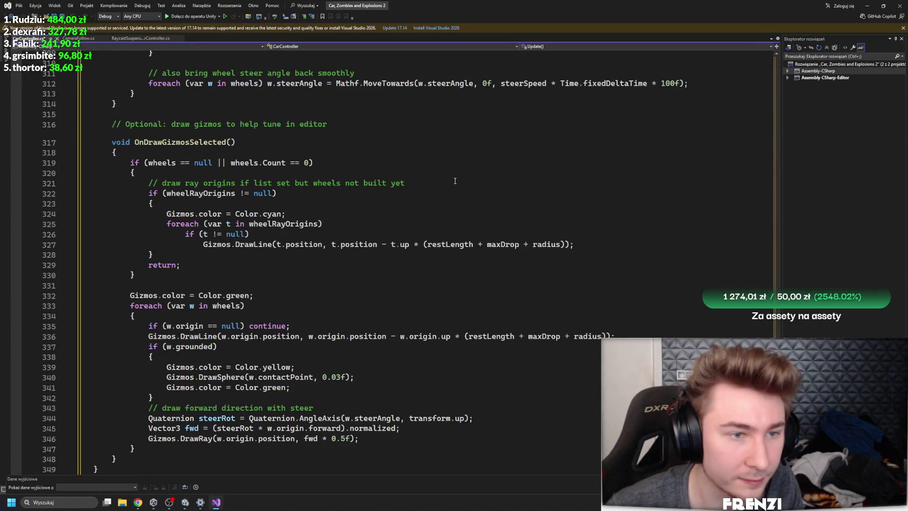
scroll(374, 198, up, 8)
click(245, 155)
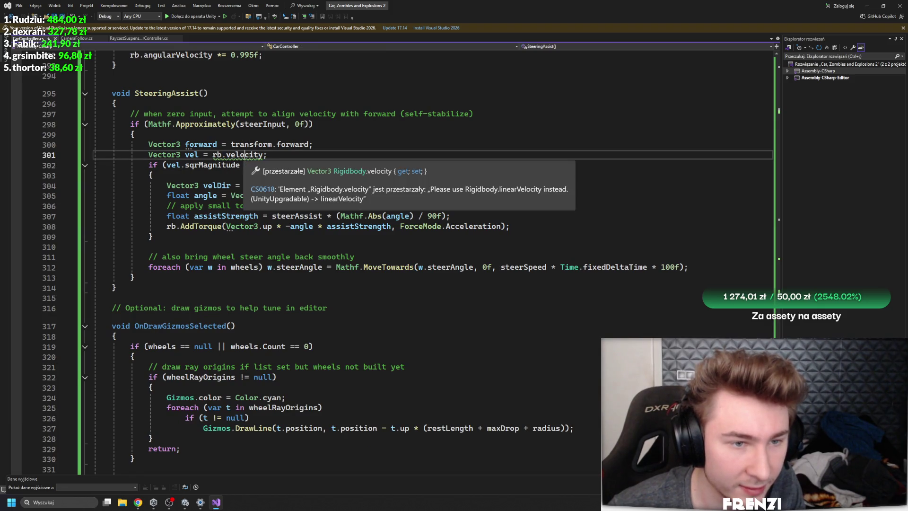
scroll(355, 311, up, 7)
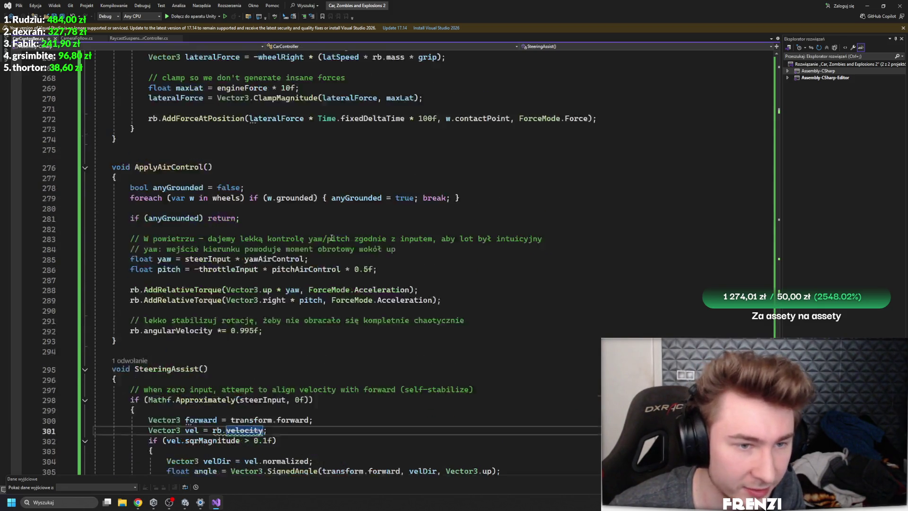
scroll(356, 311, up, 7)
scroll(355, 310, up, 7)
scroll(355, 311, up, 6)
scroll(355, 311, up, 4)
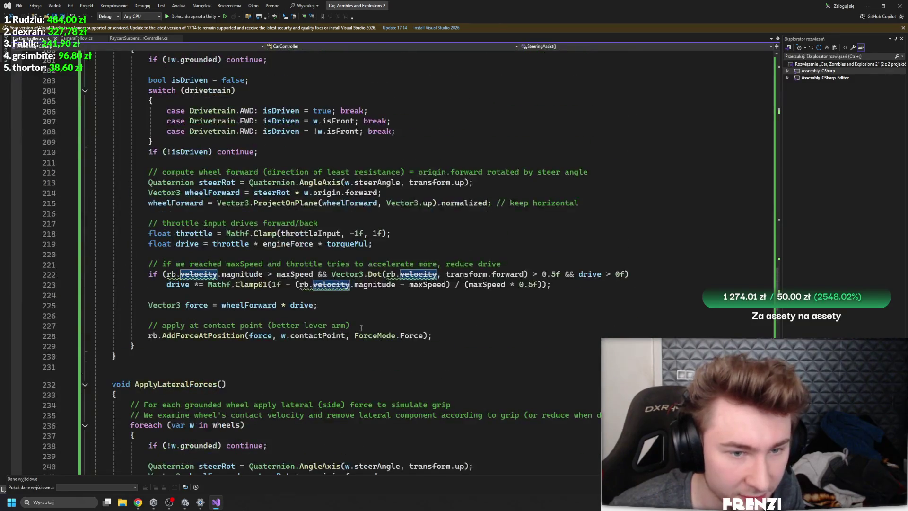
scroll(356, 310, up, 7)
scroll(358, 310, up, 8)
scroll(365, 306, up, 7)
scroll(363, 307, up, 10)
scroll(351, 324, up, 6)
scroll(339, 340, up, 9)
scroll(315, 373, up, 1)
scroll(314, 373, up, 1)
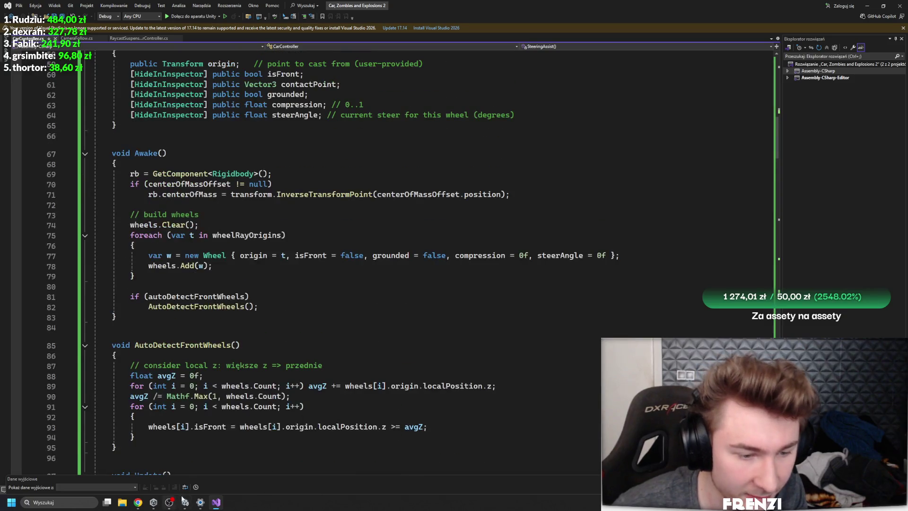
click(185, 501)
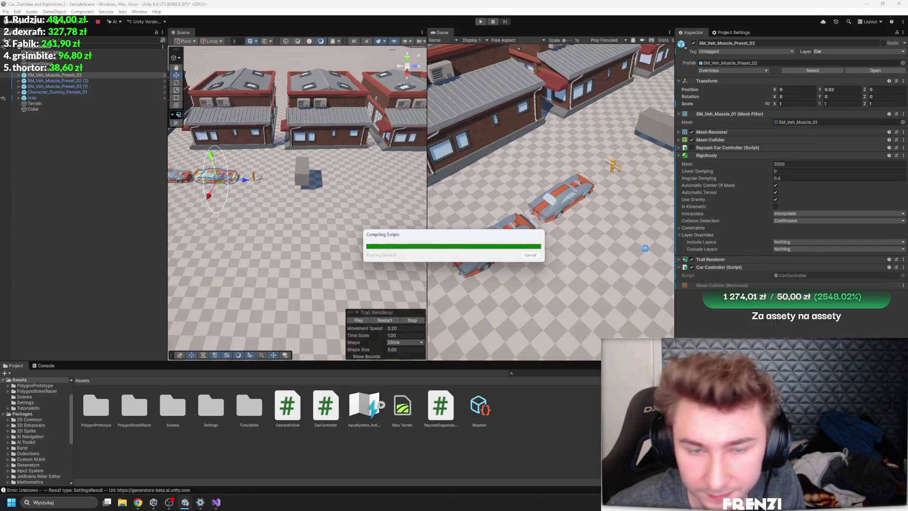
Step: Glance back at the CarController code, then return to Unity to let the scripts recompile
key(alt+Tab)
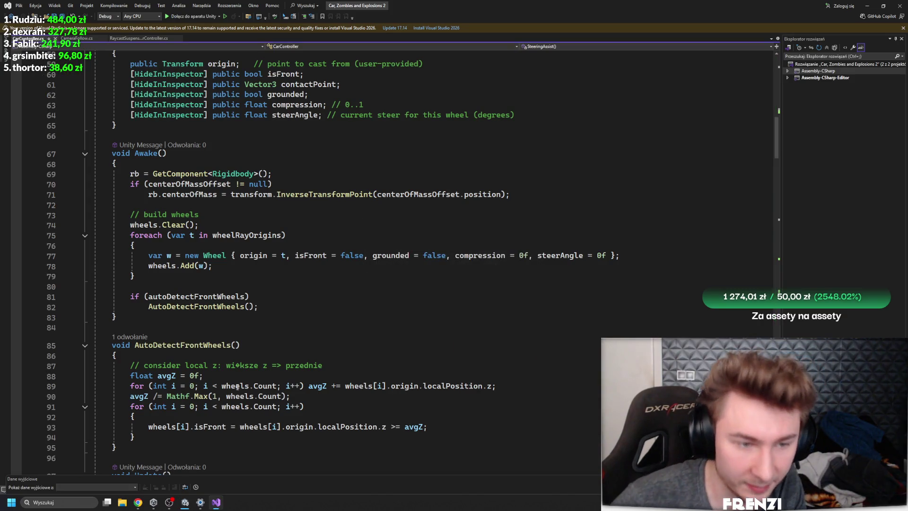
mouse_move(185, 502)
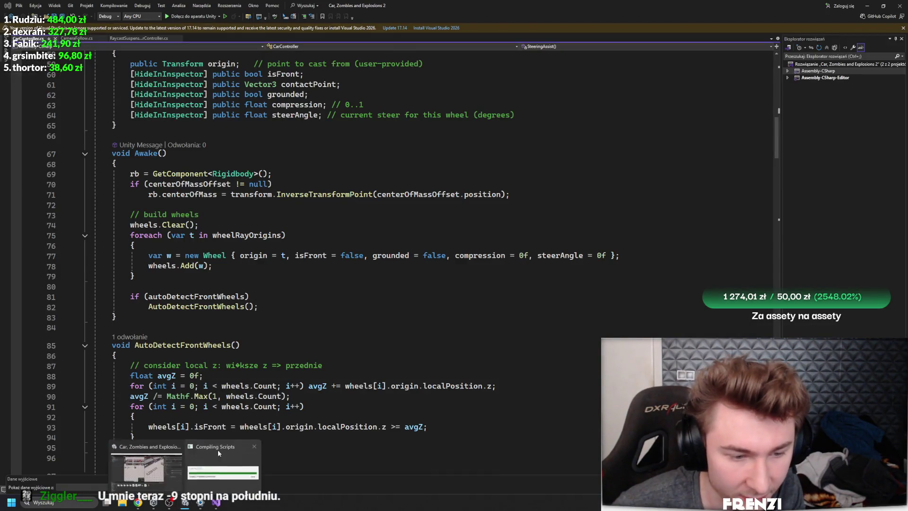
click(184, 502)
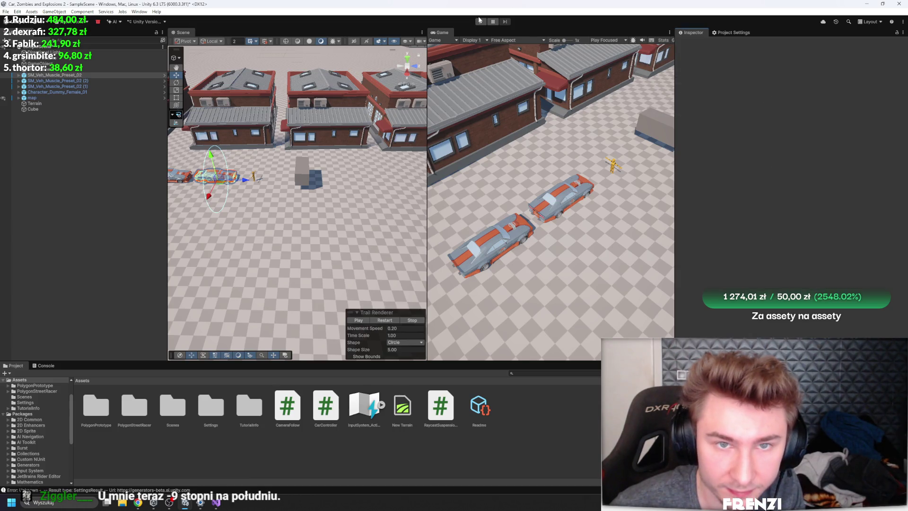
Step: Play-test the updated script briefly, then stop the game
click(482, 23)
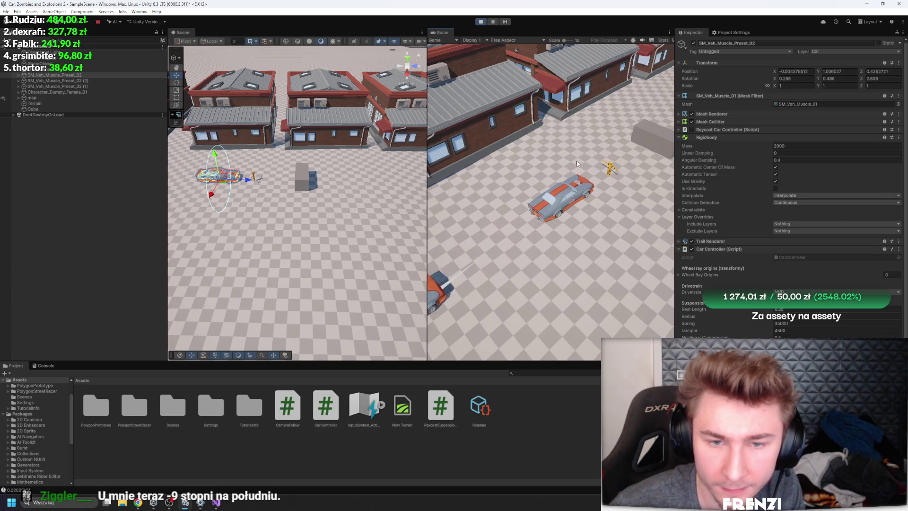
shift+click(84, 86)
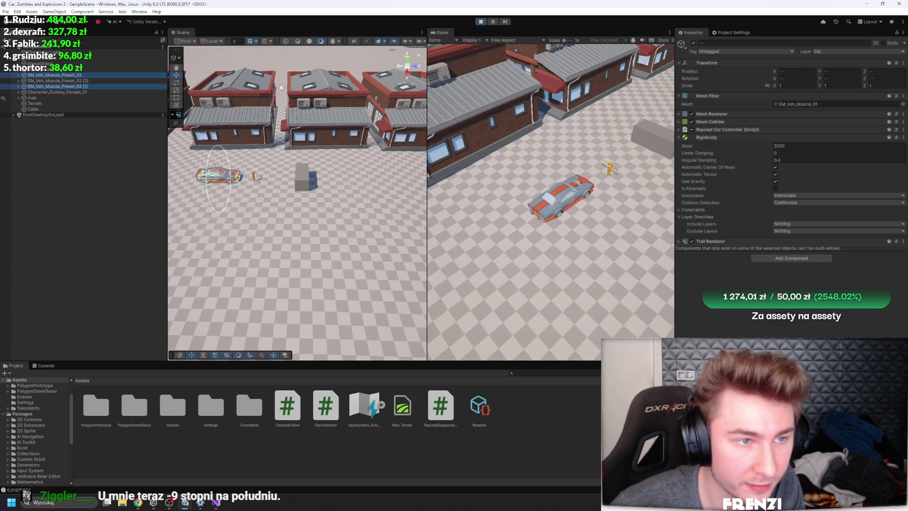
click(480, 22)
Step: Deactivate the two duplicate muscle cars and select the original SM_Veh_Muscle_Preset_02
click(79, 81)
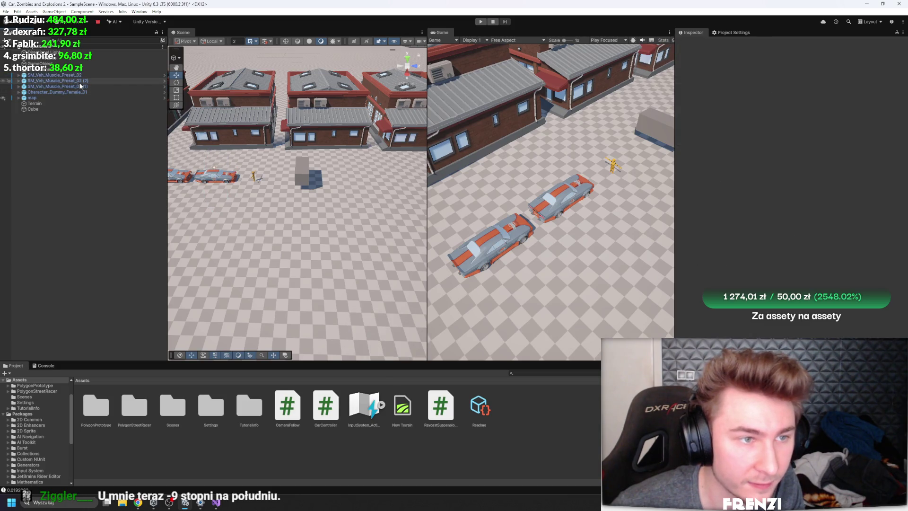
shift+click(85, 86)
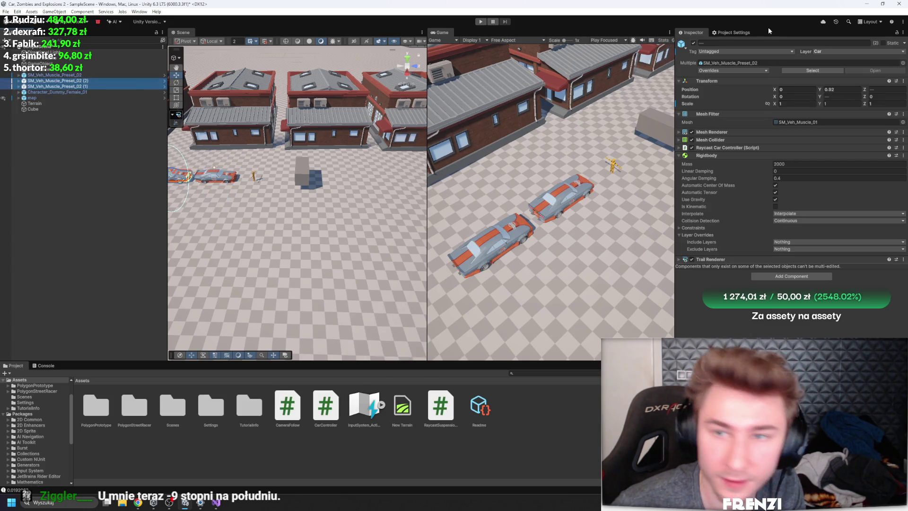
click(693, 43)
click(53, 74)
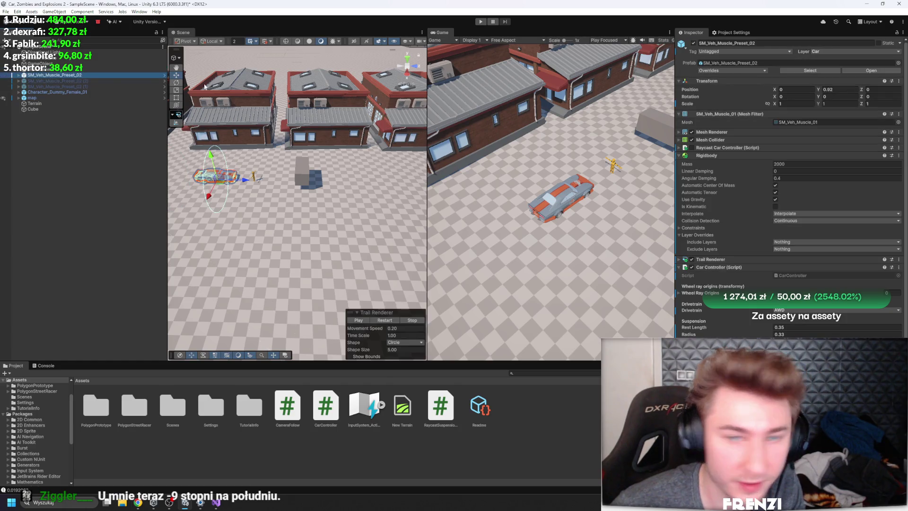
scroll(787, 239, down, 2)
Step: Assign the car's four WheelRaycast children as the Car Controller's wheel ray origins
click(699, 247)
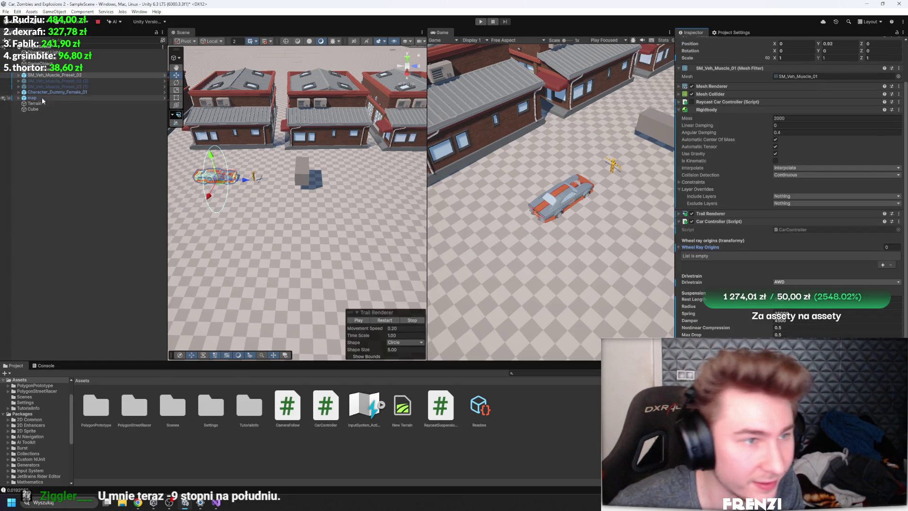
click(20, 74)
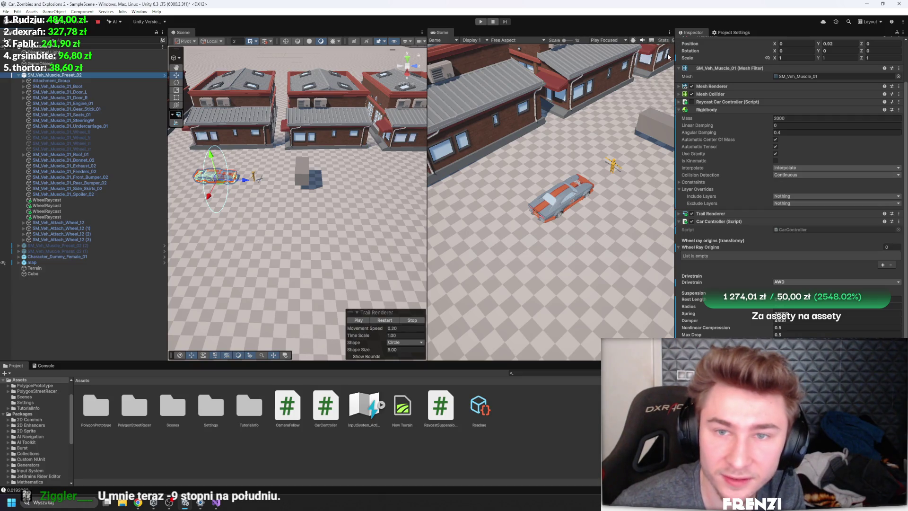
drag(678, 57, 741, 50)
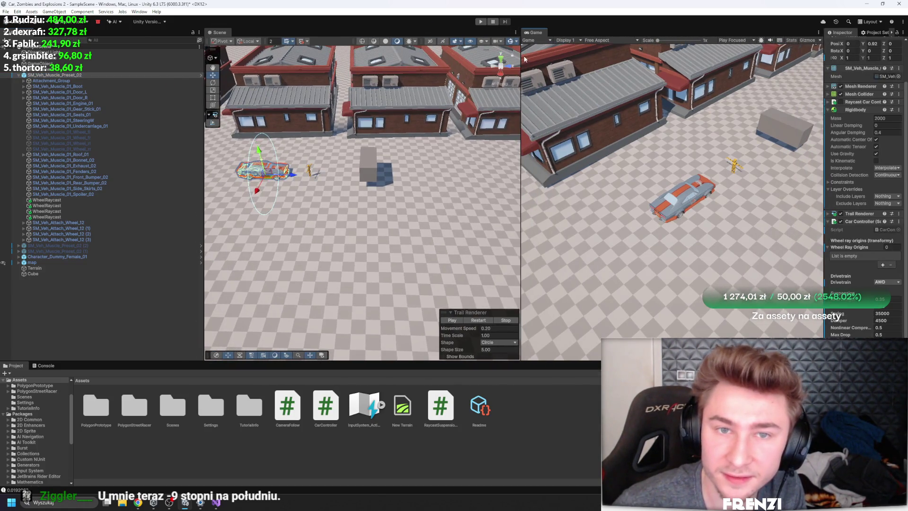
drag(520, 60, 405, 60)
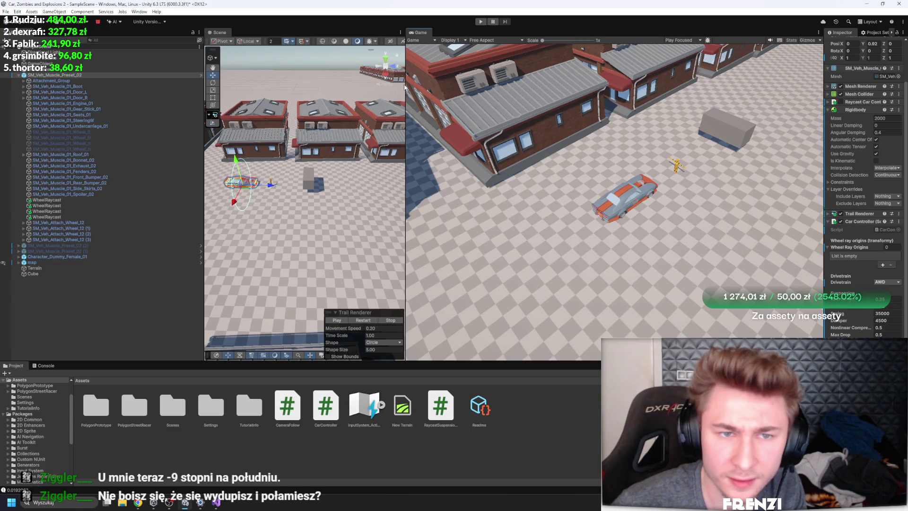
drag(405, 50, 641, 44)
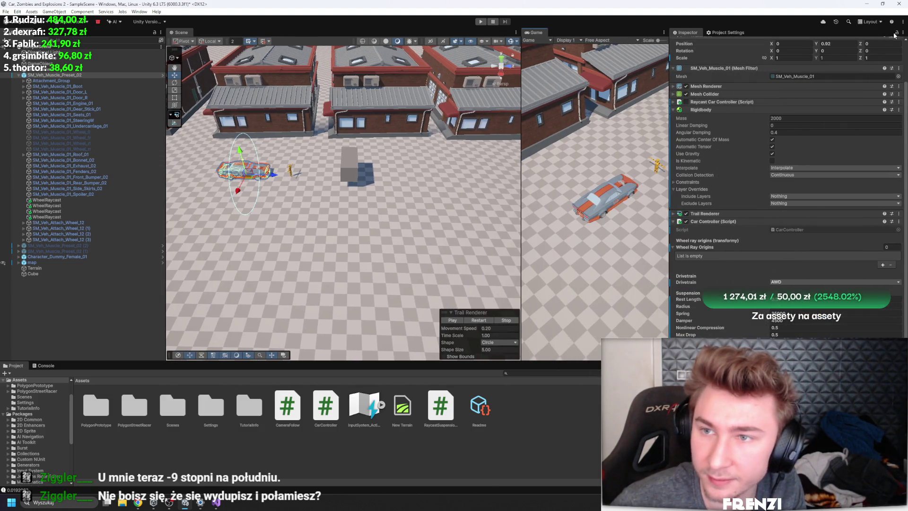
click(49, 200)
shift+click(57, 216)
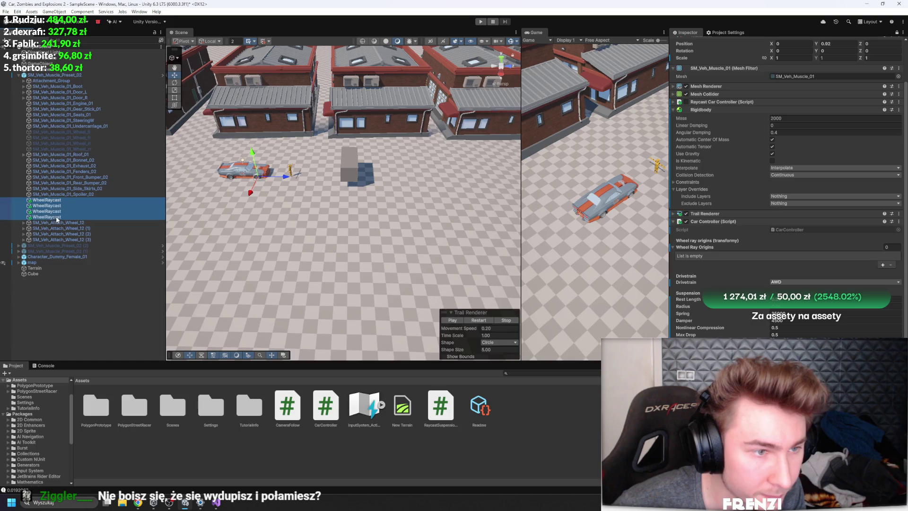
drag(57, 216, 716, 248)
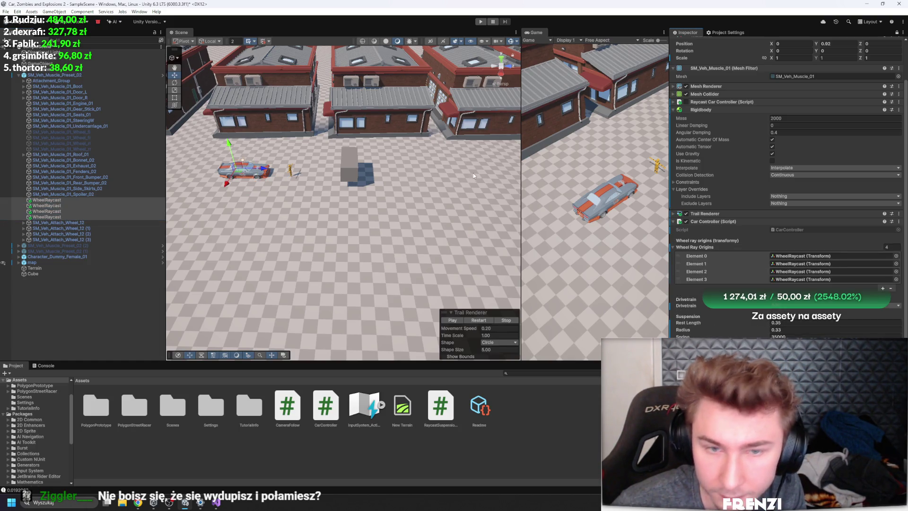
key(shift+space)
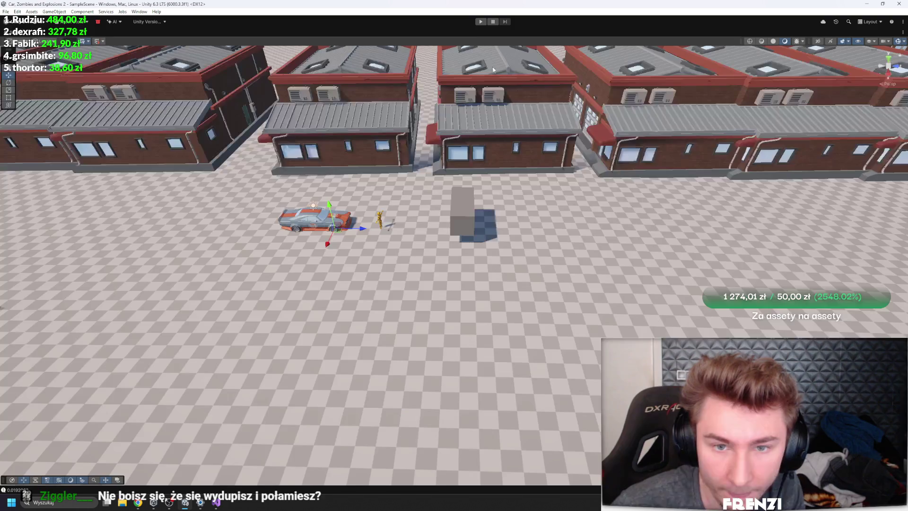
key(shift+space)
key(shift+space)
key(shift+space)
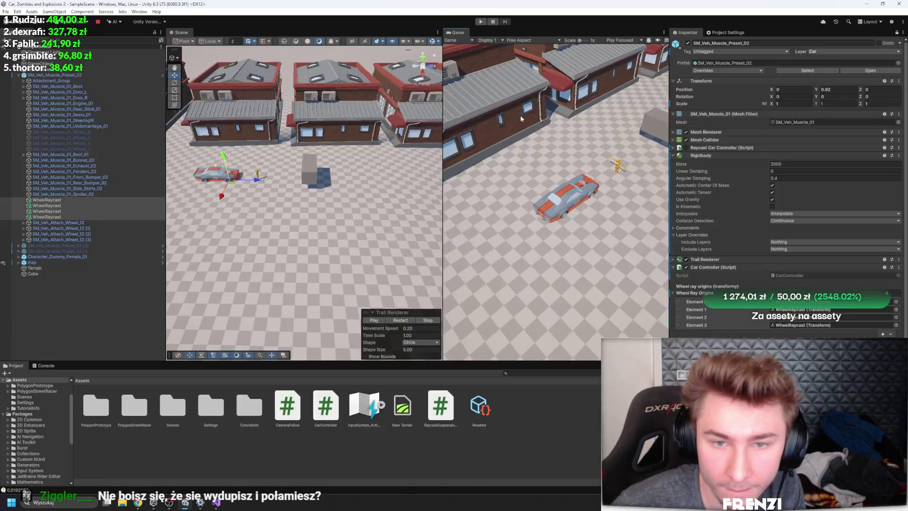
scroll(779, 245, down, 5)
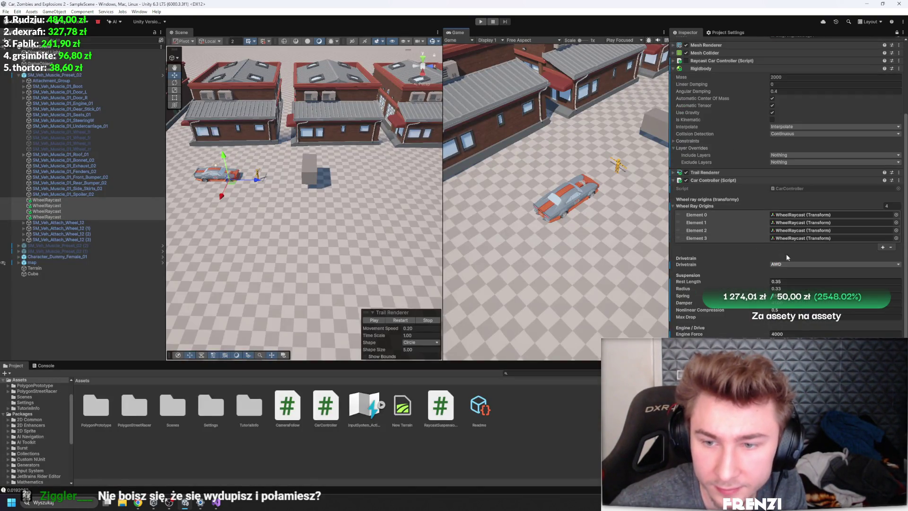
Step: Set the drivetrain to RWD and start the game to test rear-wheel drive
click(798, 266)
click(784, 287)
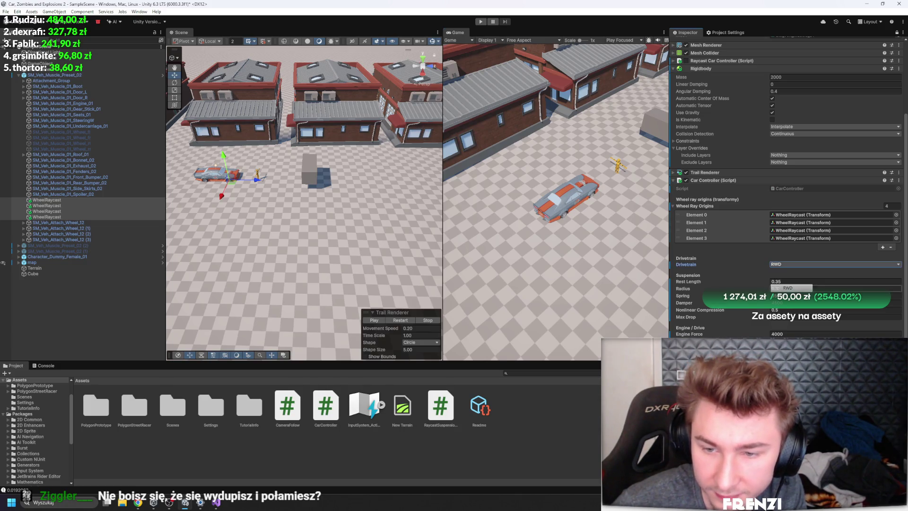
click(485, 22)
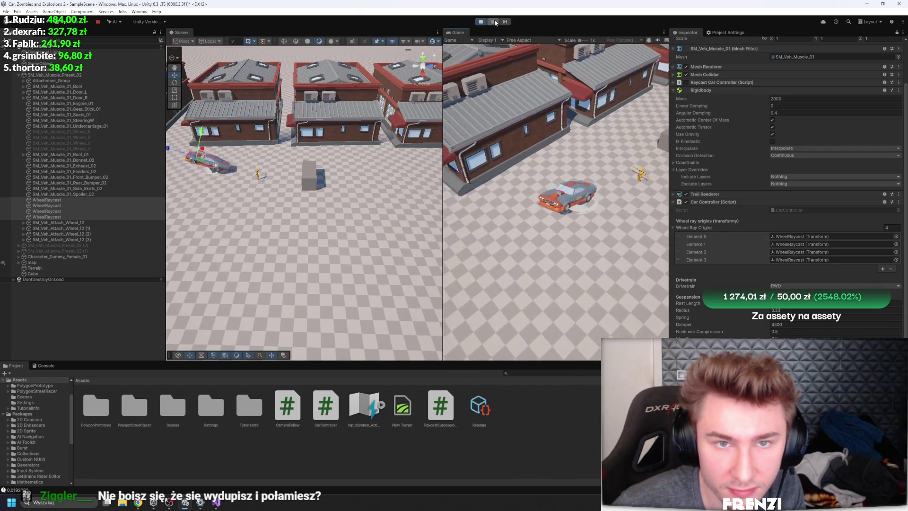
scroll(746, 238, down, 1)
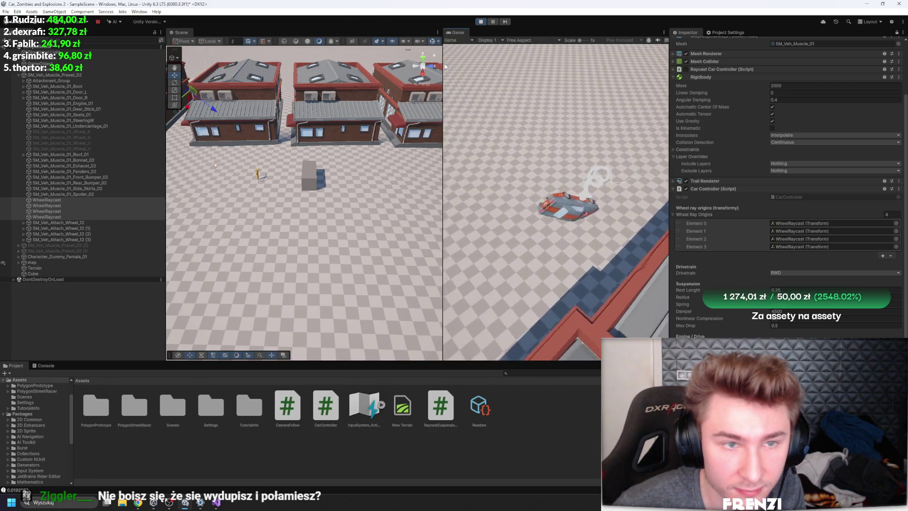
Step: Widen the Scene view, frame the moving car and pause the game to inspect it
drag(444, 65, 627, 65)
key(shift+f)
click(493, 21)
scroll(729, 271, up, 3)
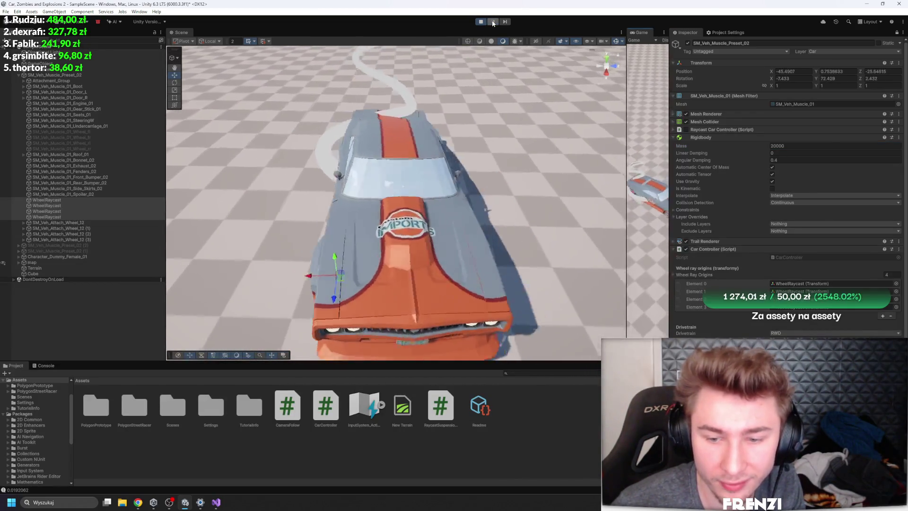
scroll(753, 270, down, 2)
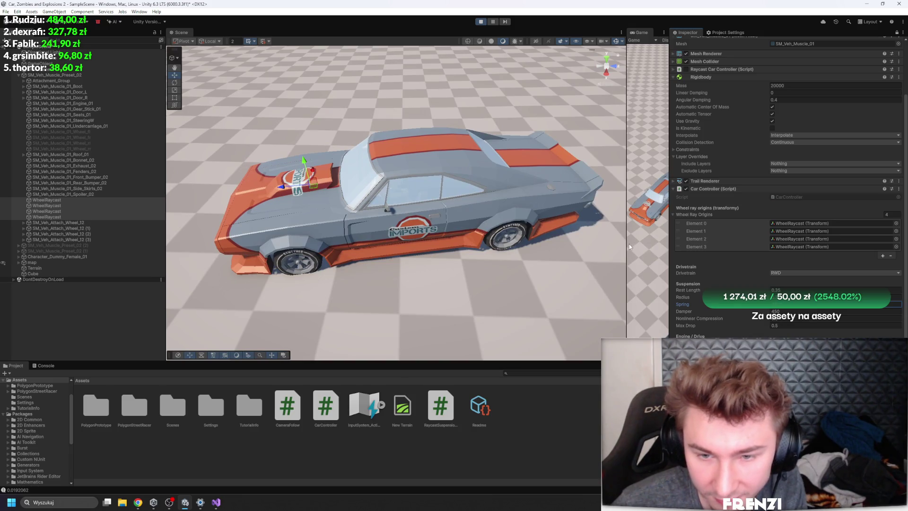
Step: Give the Game view its room back and stop the test run
drag(627, 244, 441, 235)
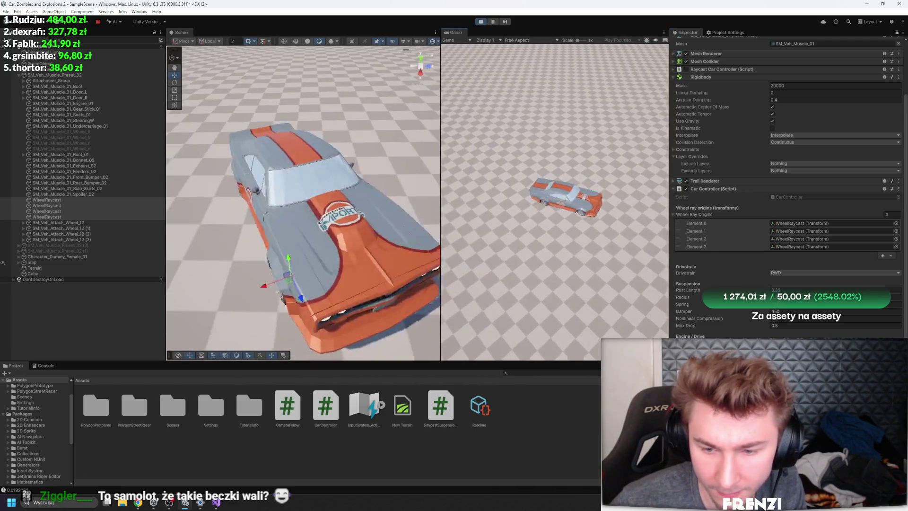
click(480, 22)
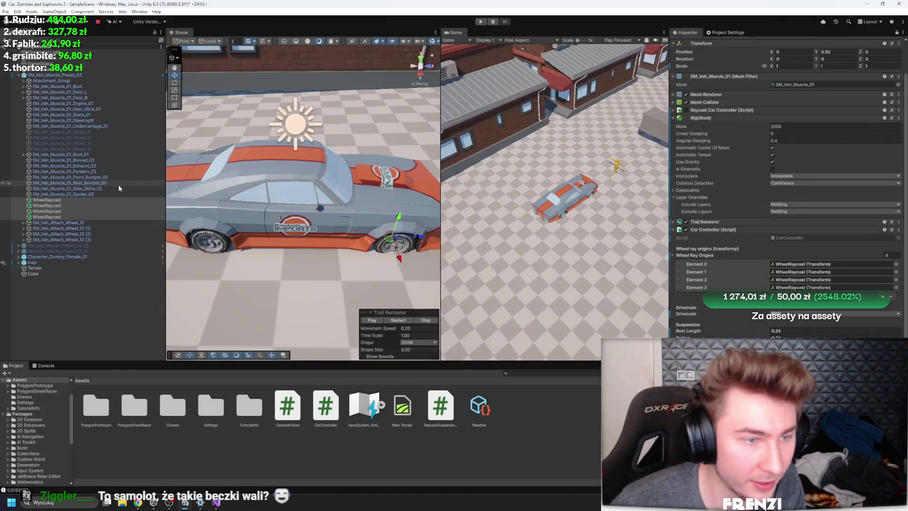
Step: Add an empty child object under the car in the Hierarchy
right_click(60, 76)
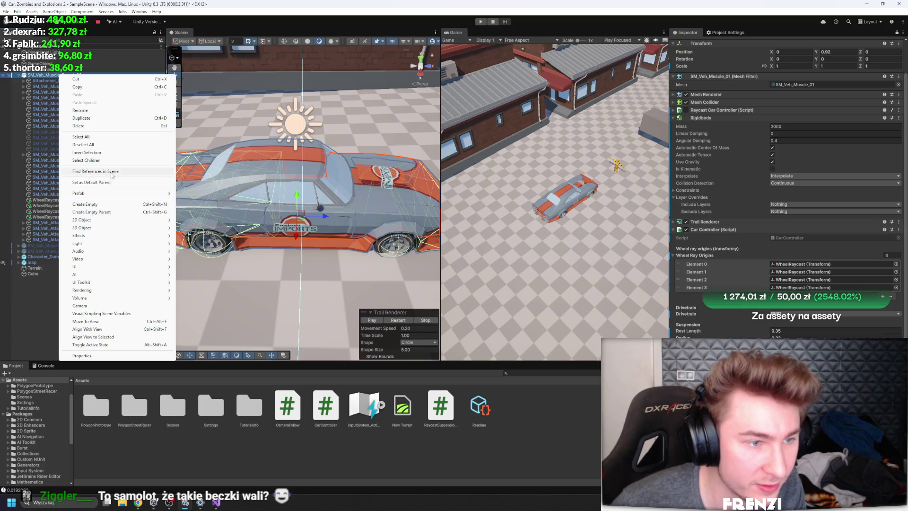
click(106, 205)
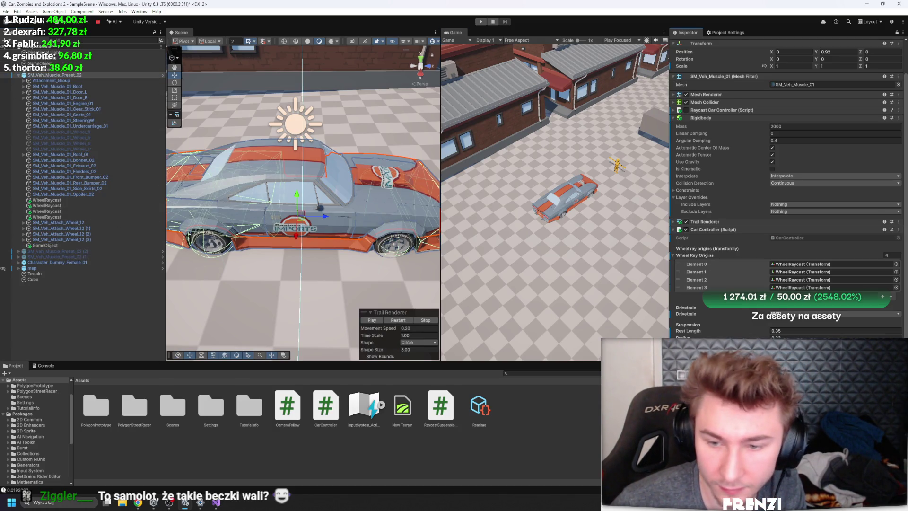
scroll(781, 213, down, 3)
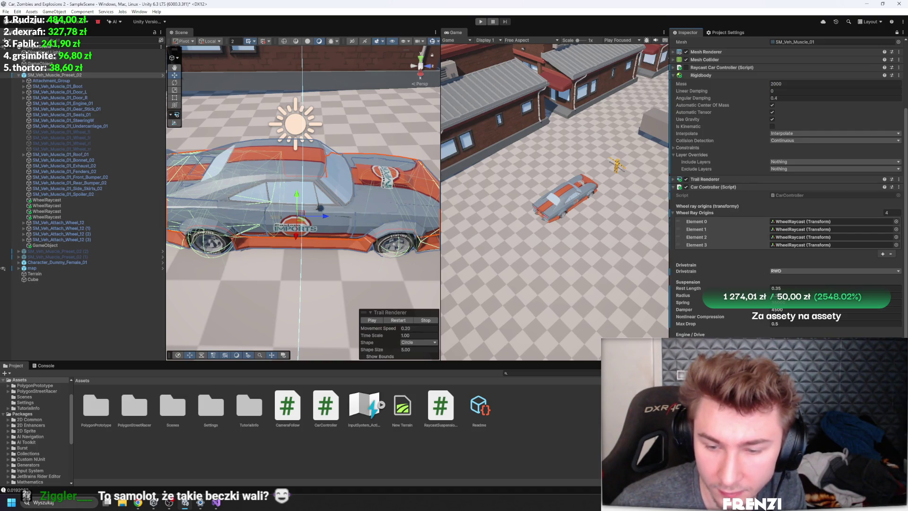
Step: Run two short test drives, stopping each after the car tips over
click(483, 22)
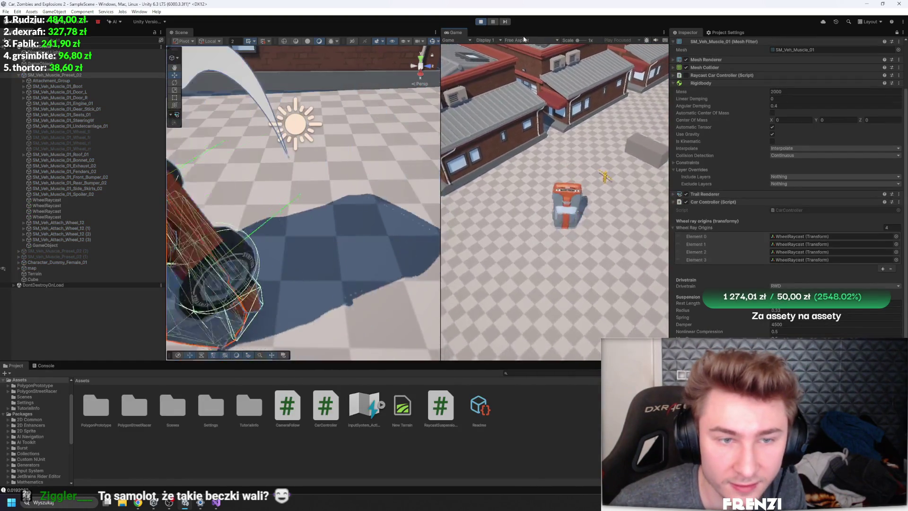
click(481, 22)
scroll(780, 213, down, 3)
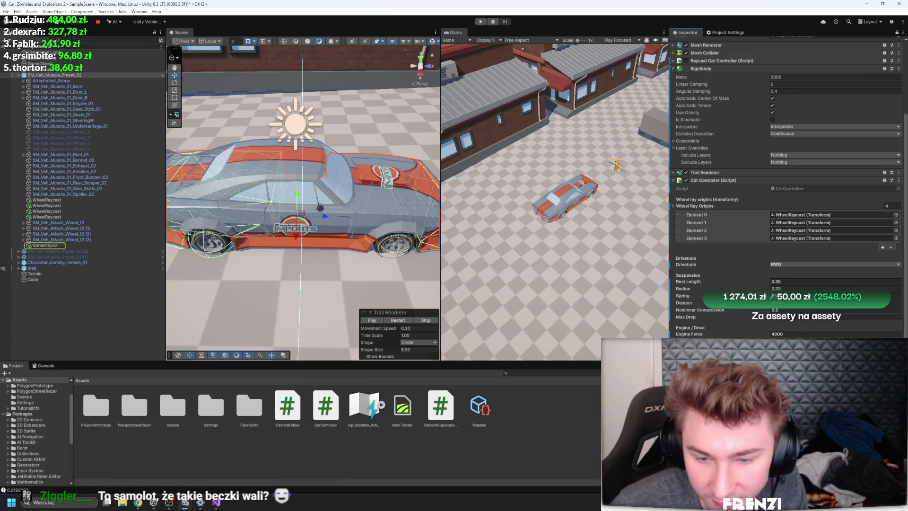
click(481, 22)
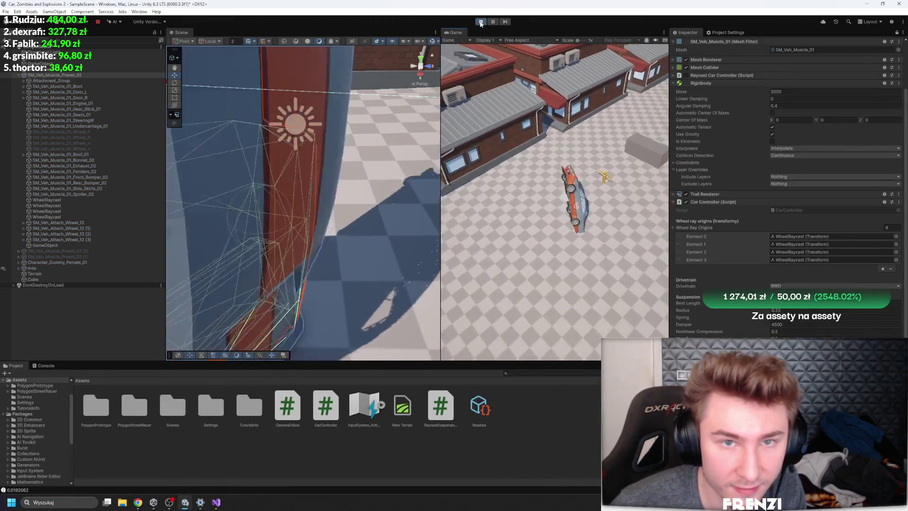
click(481, 22)
key(f)
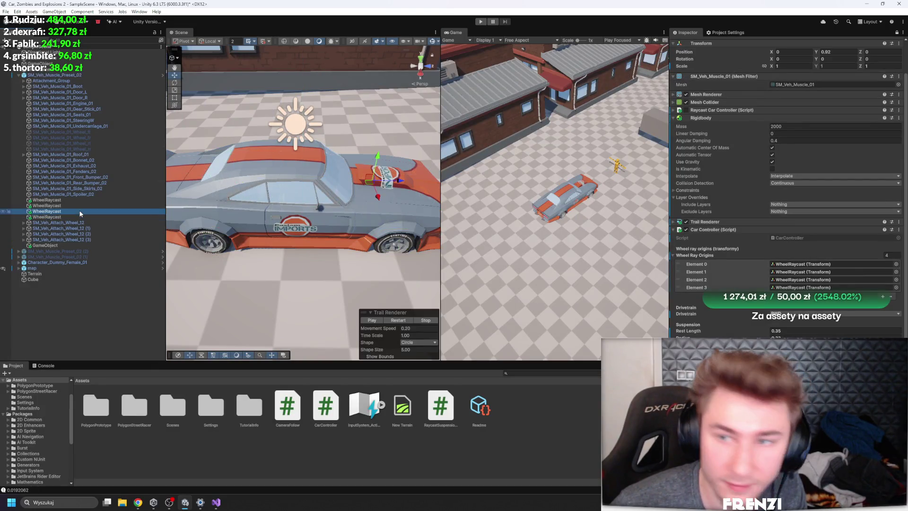
Step: Rerun the game three times, stopping when the car tumbles, leaving the last run going
click(481, 22)
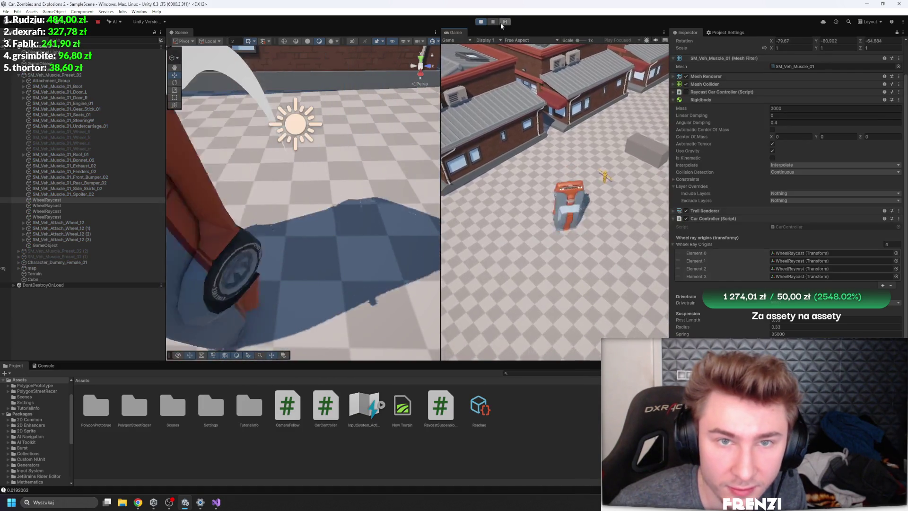
click(481, 22)
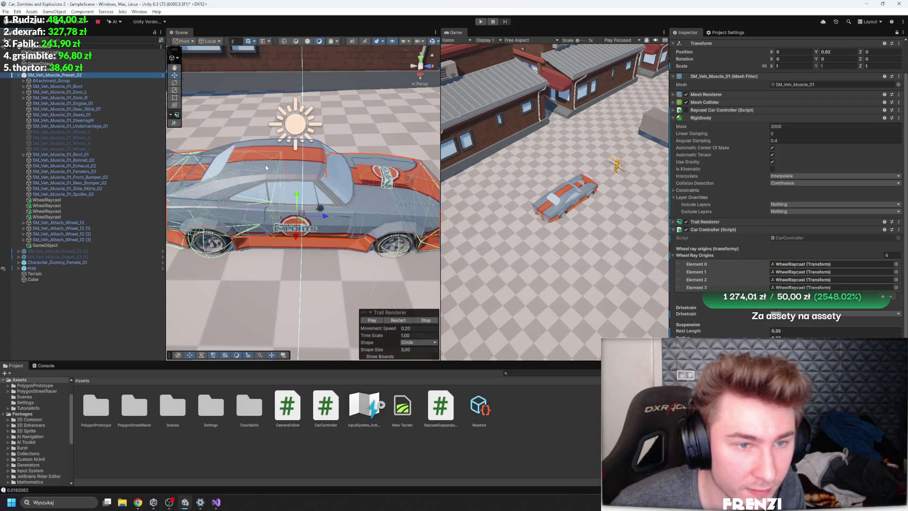
click(482, 22)
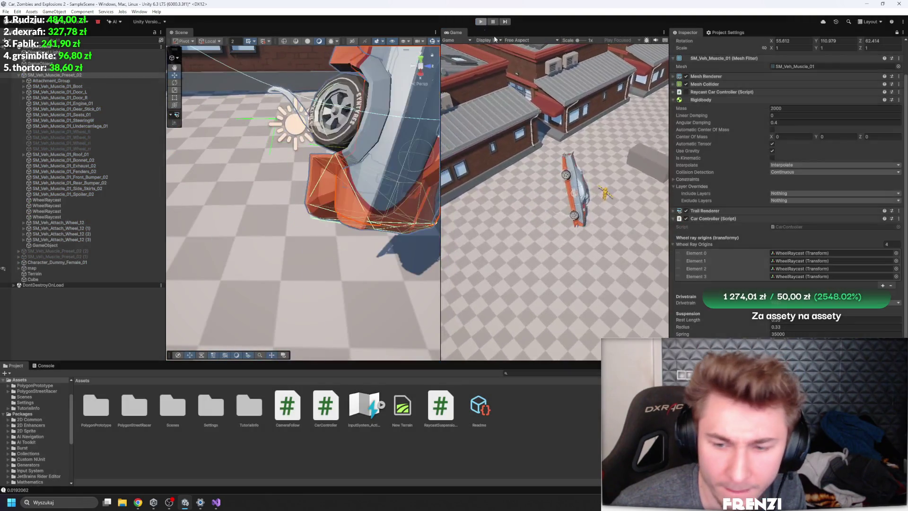
click(481, 22)
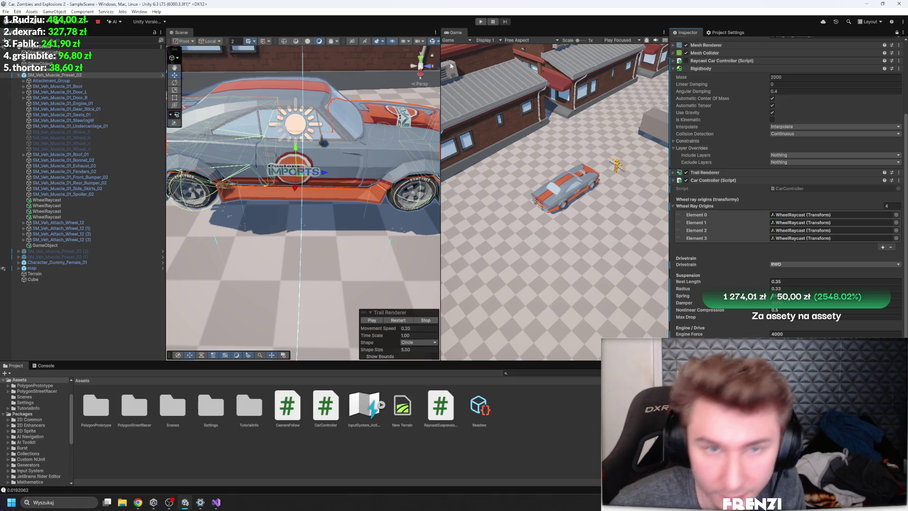
click(486, 22)
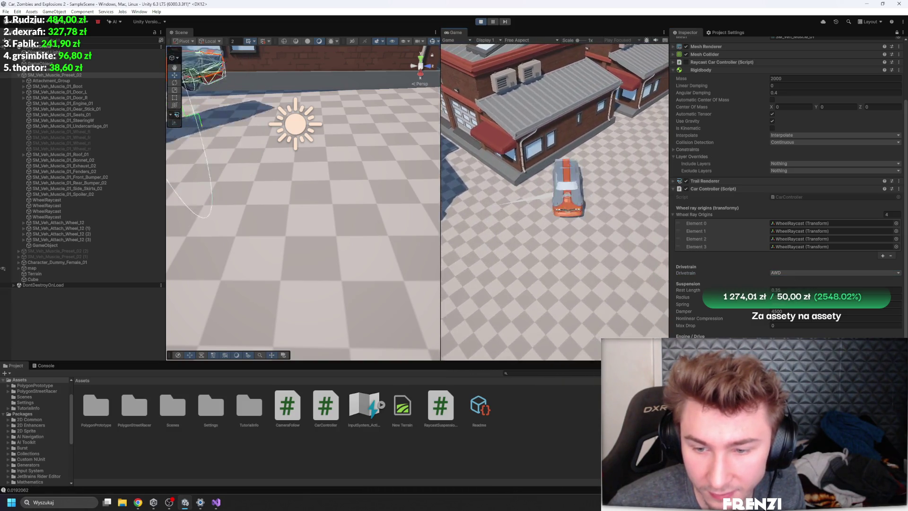
scroll(793, 178, up, 3)
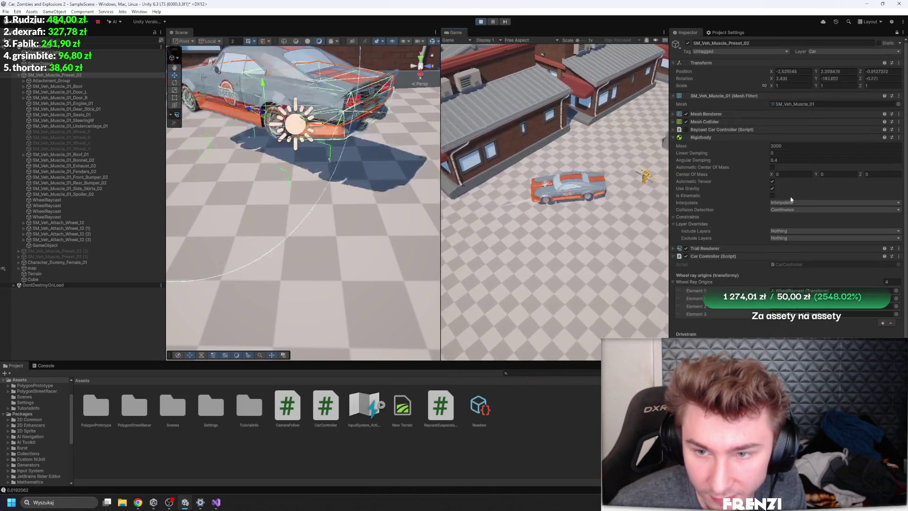
Step: Adjust the Rigidbody's Angular Damping, then restart the test drive
click(793, 161)
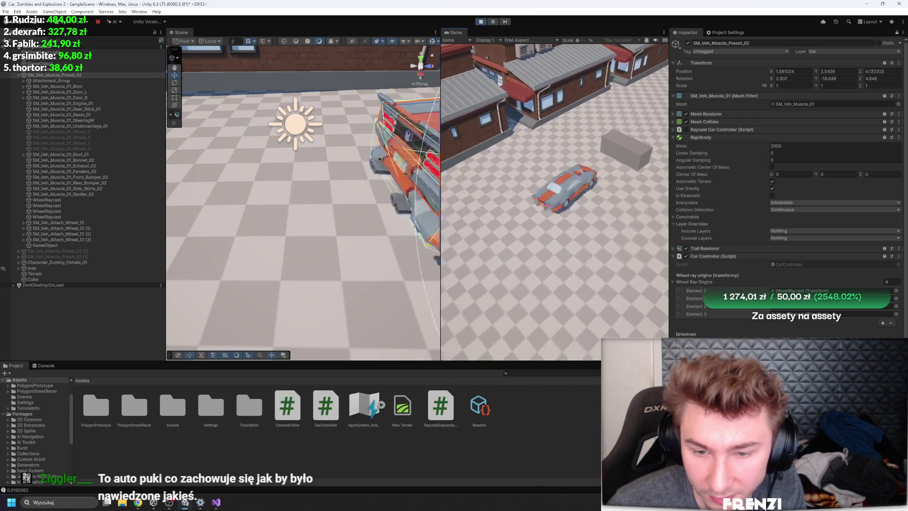
scroll(787, 184, down, 2)
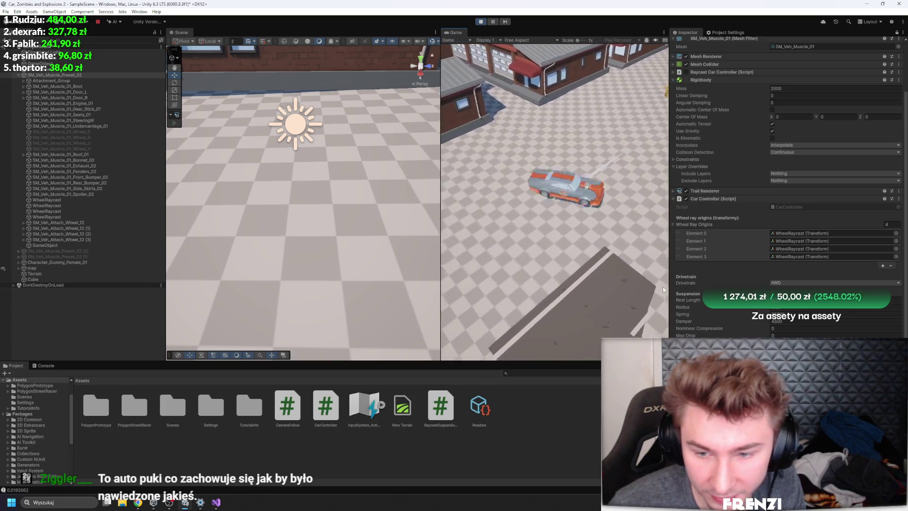
scroll(787, 213, down, 1)
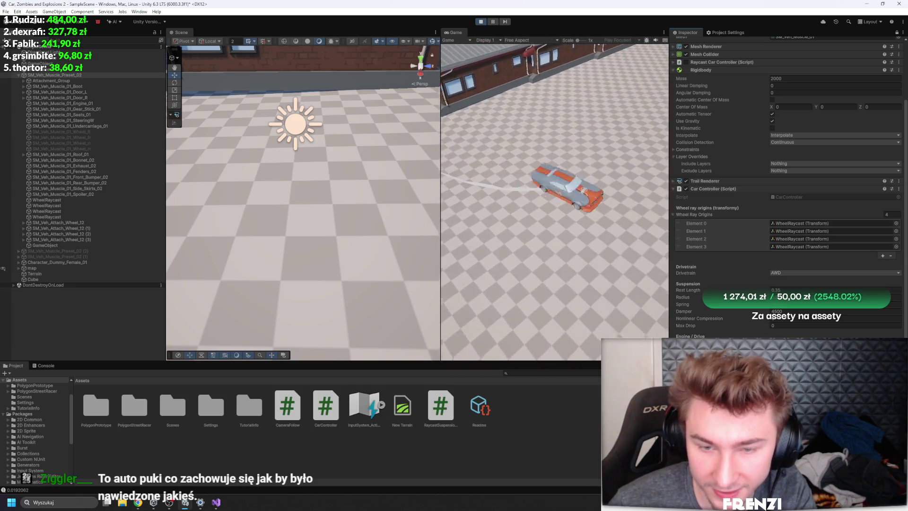
click(481, 21)
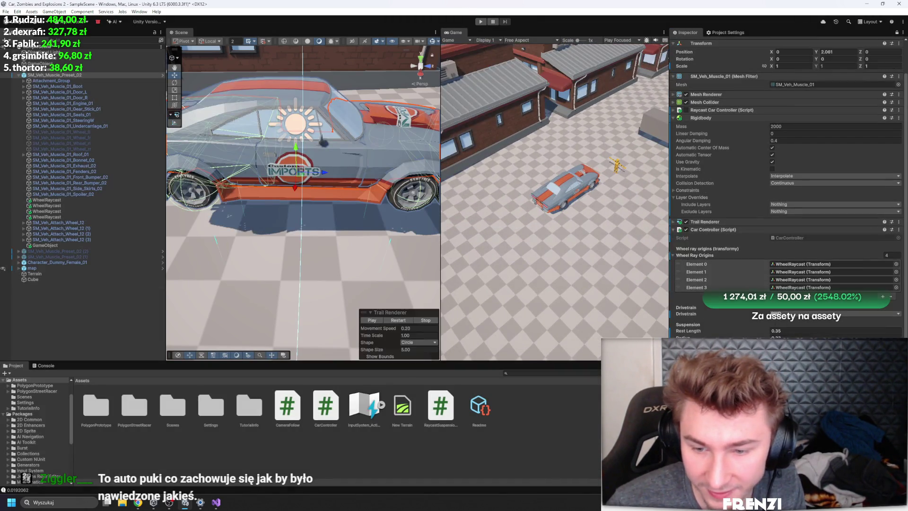
click(480, 22)
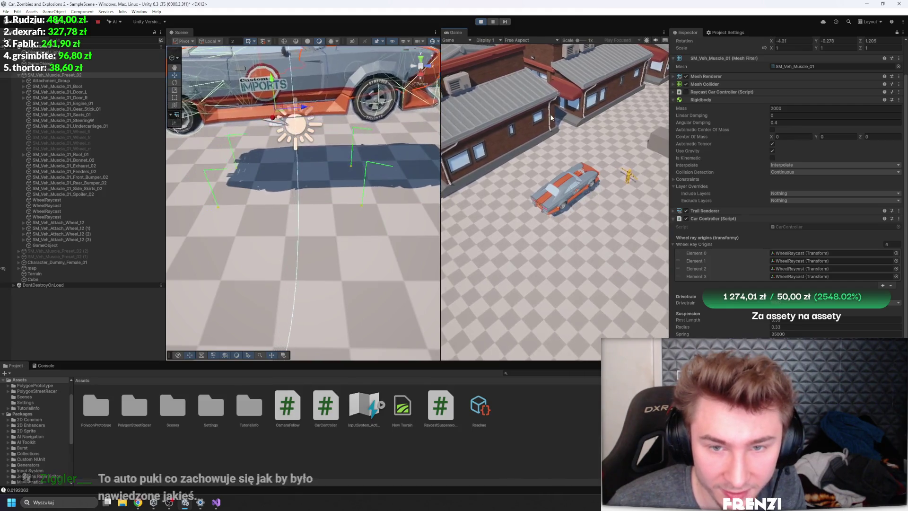
scroll(787, 212, down, 1)
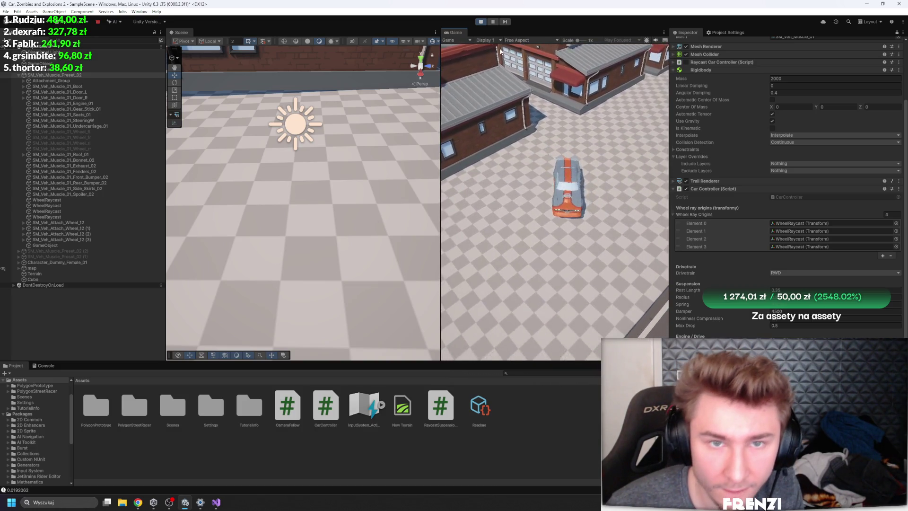
Step: Select the four WheelRaycast objects and frame them in the Scene view
shift+click(78, 200)
key(f)
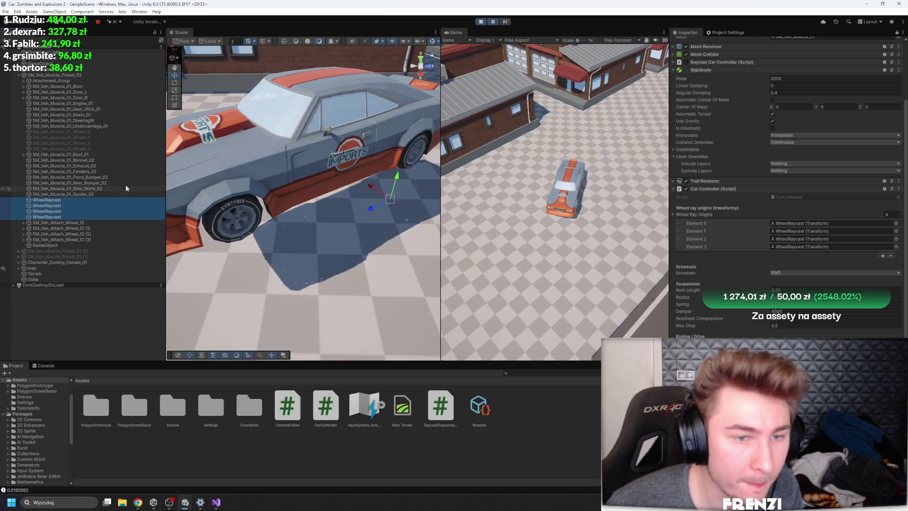
Step: Resume the game, watch the car from a close side view, then stop the test
click(494, 21)
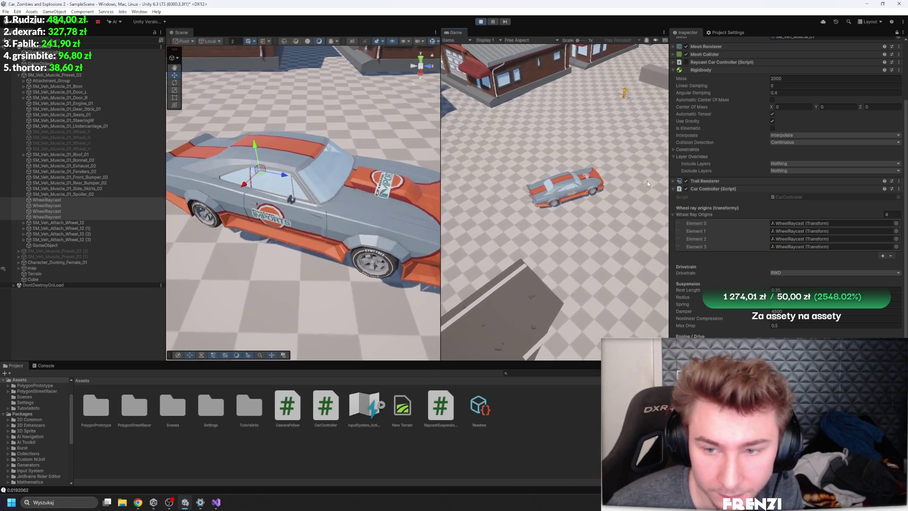
scroll(369, 162, down, 5)
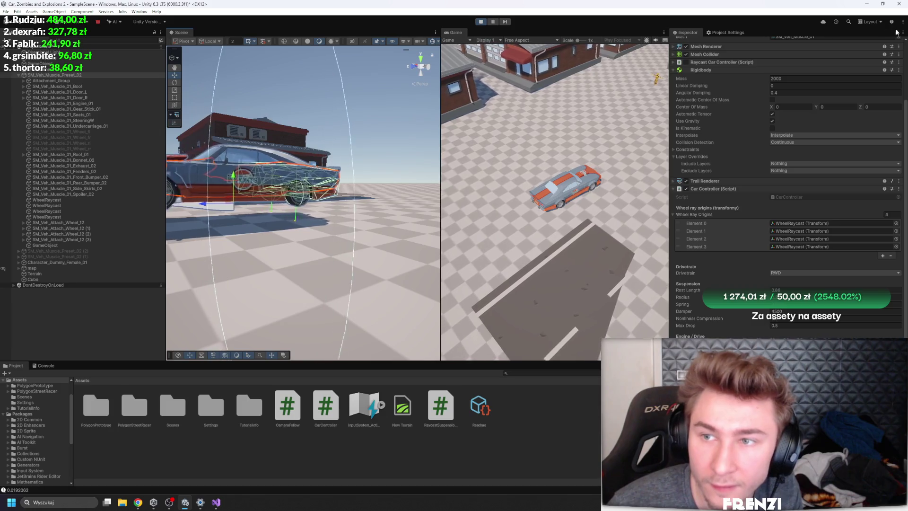
drag(298, 164, 257, 137)
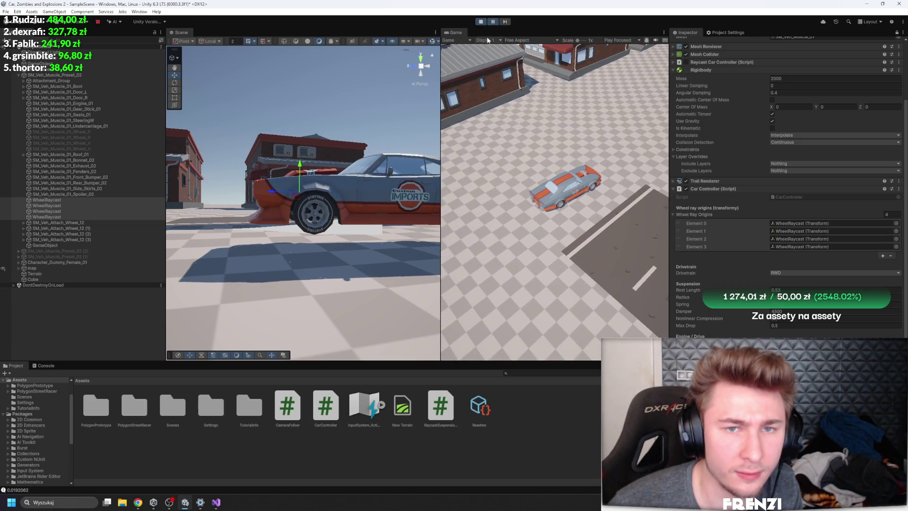
click(484, 22)
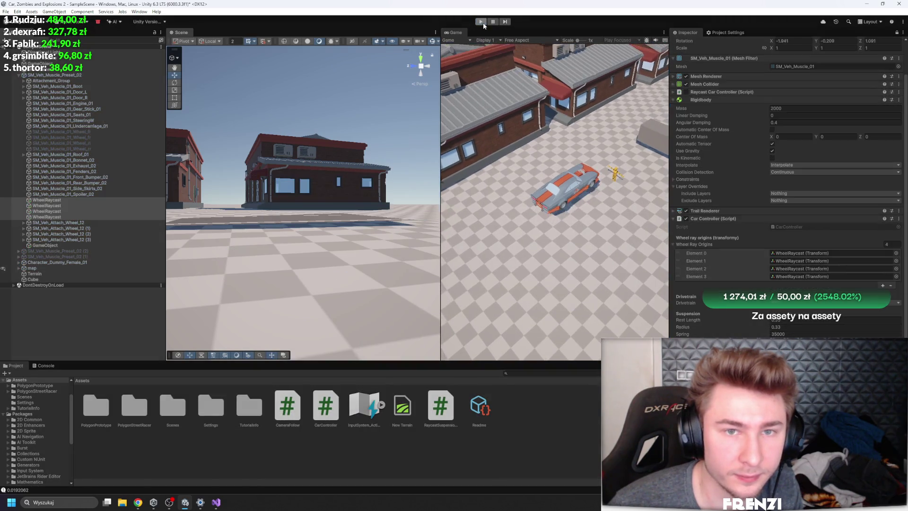
click(483, 22)
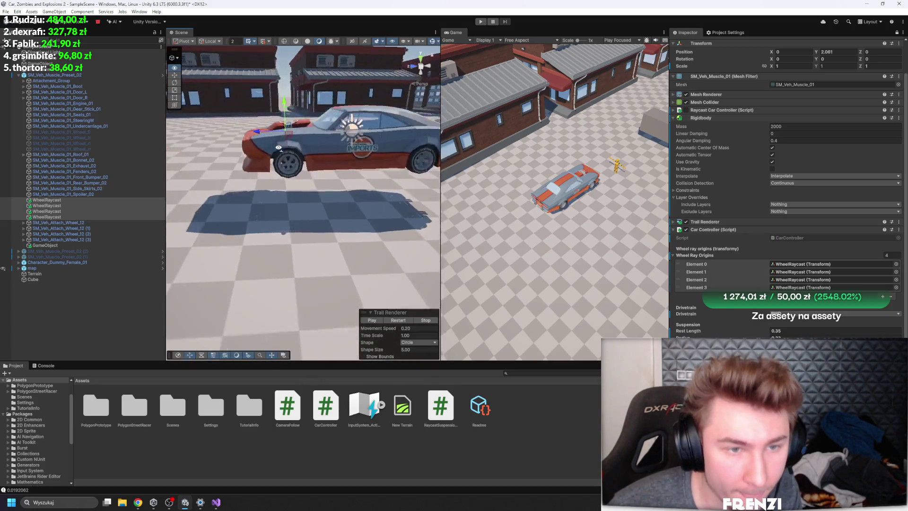
scroll(281, 125, up, 5)
scroll(281, 124, down, 2)
scroll(282, 125, down, 3)
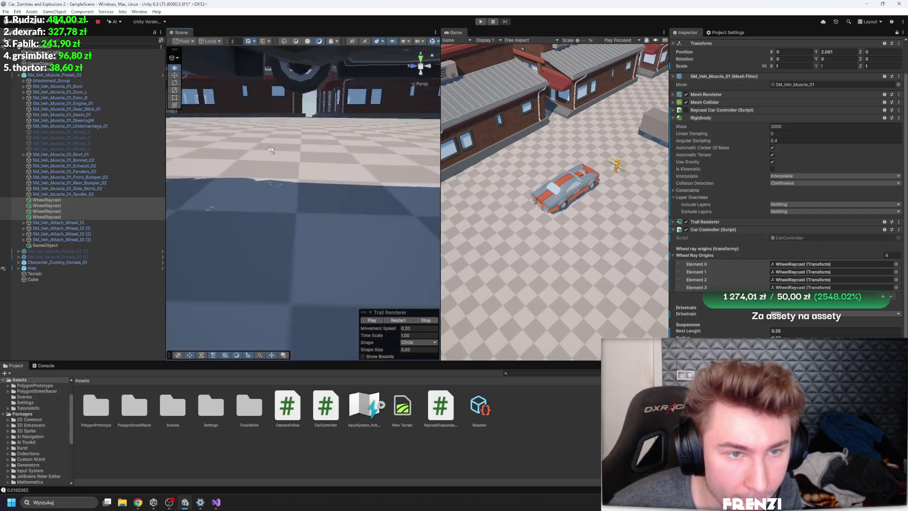
Step: With Engine Force at 40000, start a new run and bring up the CarController code
drag(290, 135, 419, 155)
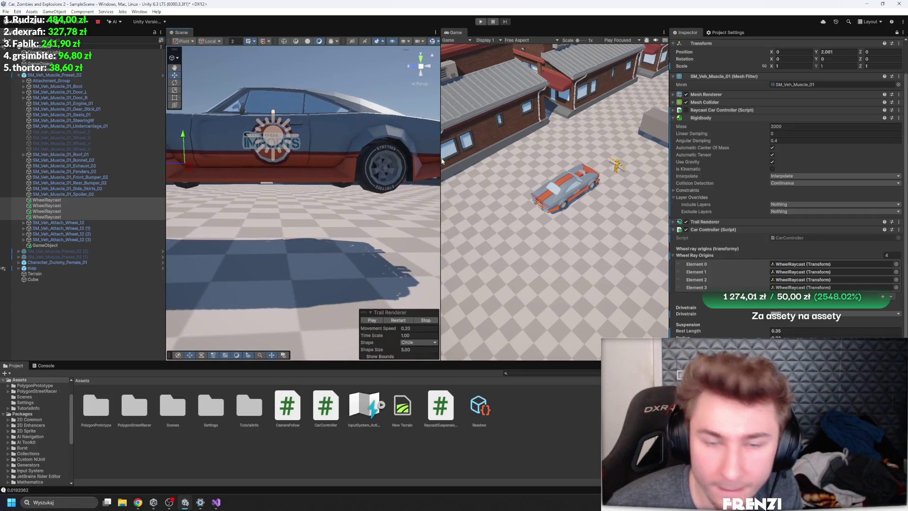
scroll(812, 273, down, 2)
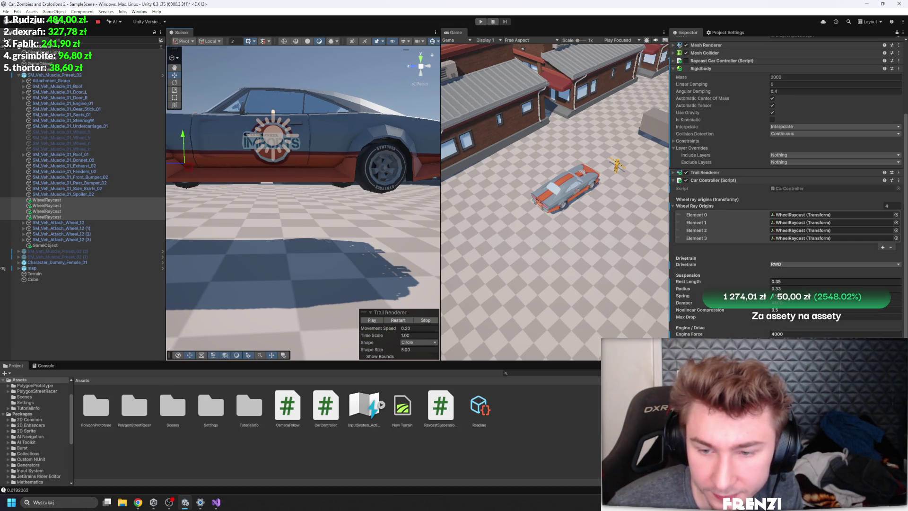
text(40000)
click(481, 22)
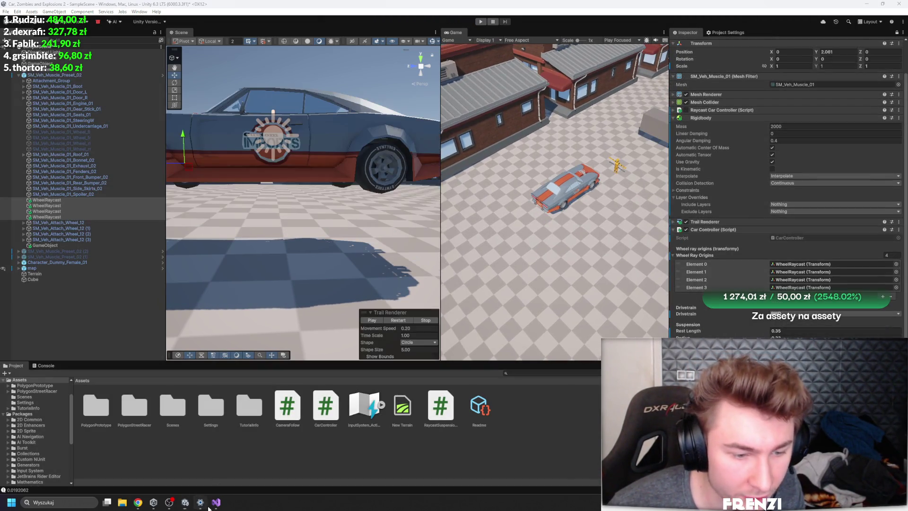
click(216, 501)
scroll(283, 325, up, 8)
scroll(283, 326, down, 5)
scroll(283, 326, down, 3)
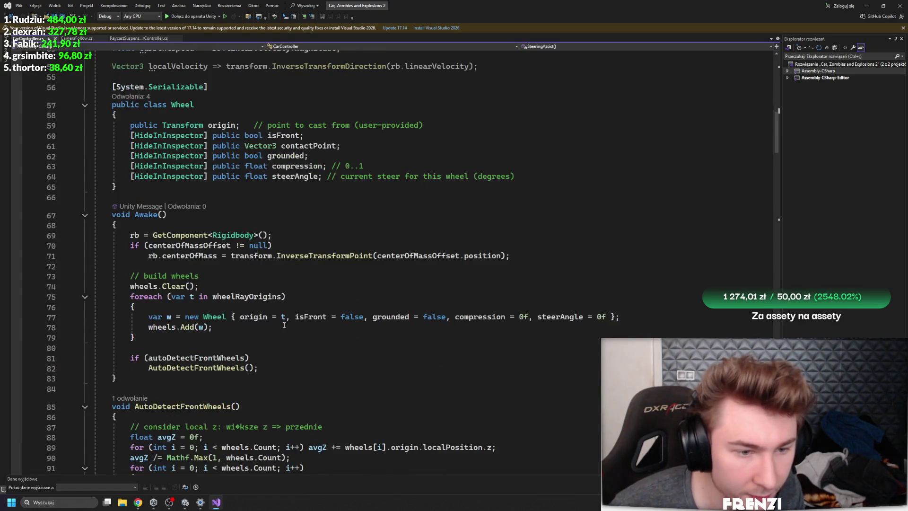
scroll(253, 348, down, 5)
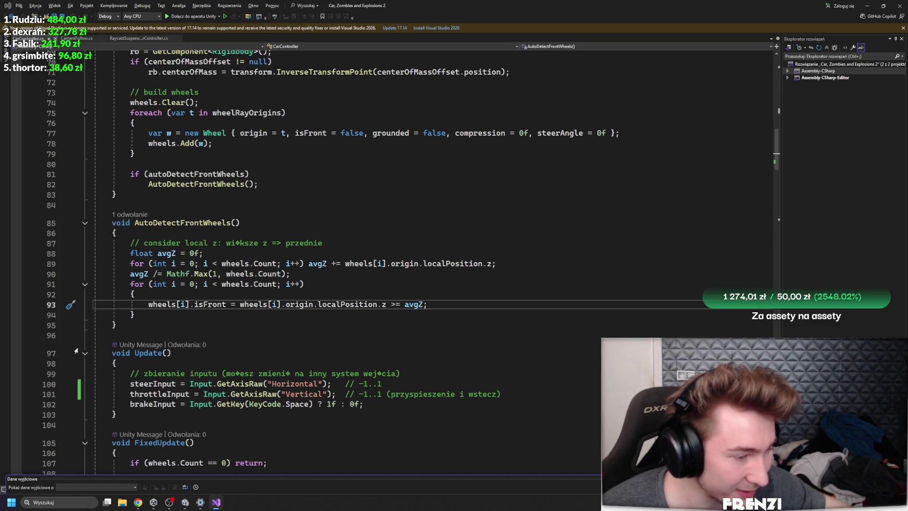
click(184, 501)
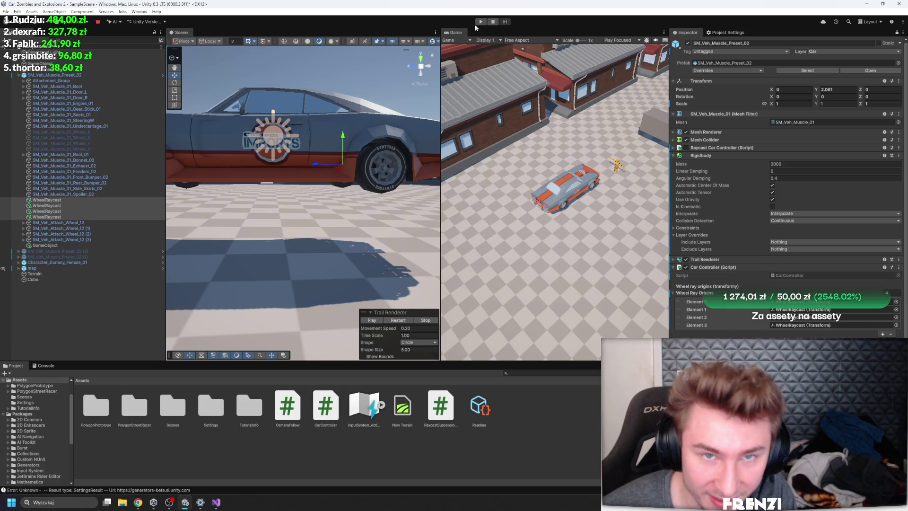
key(ctrl+p)
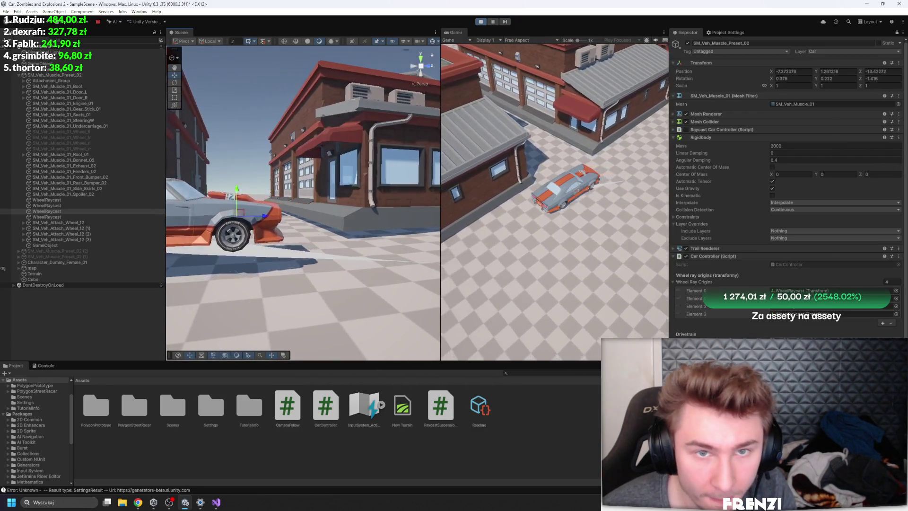
click(480, 21)
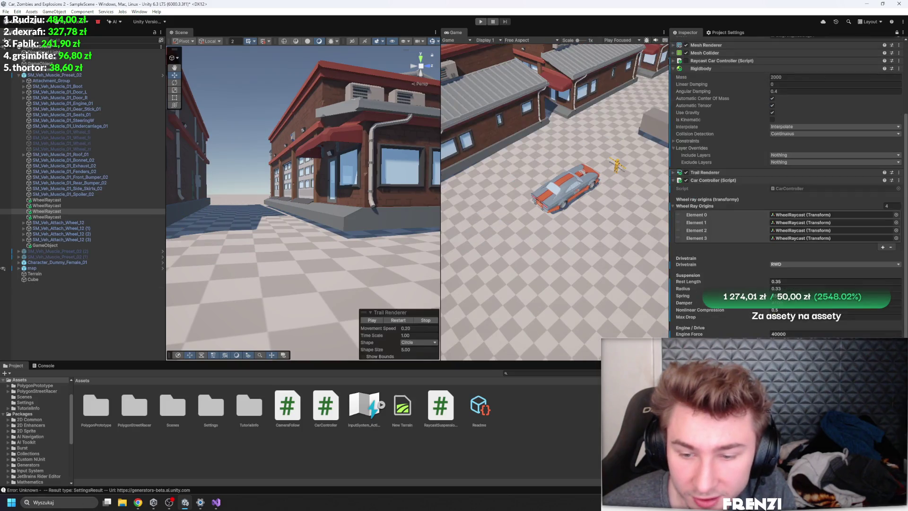
drag(353, 182, 516, 39)
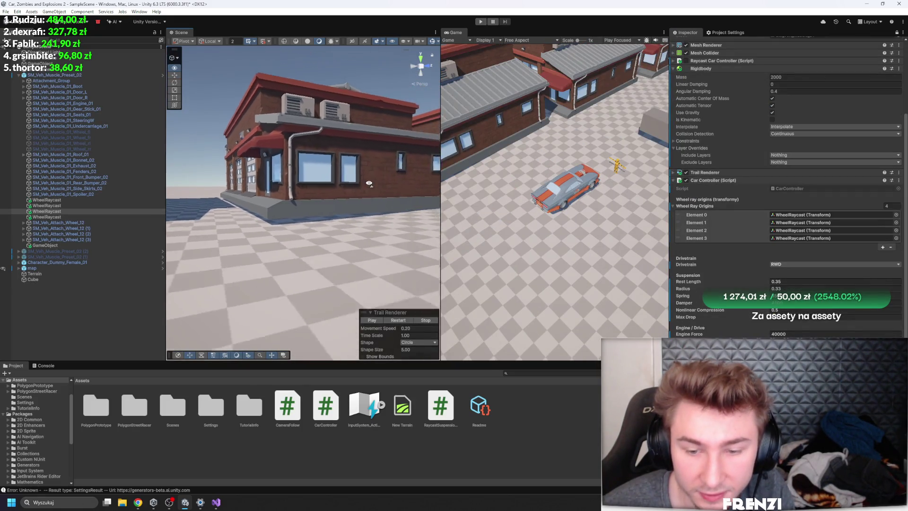
click(480, 21)
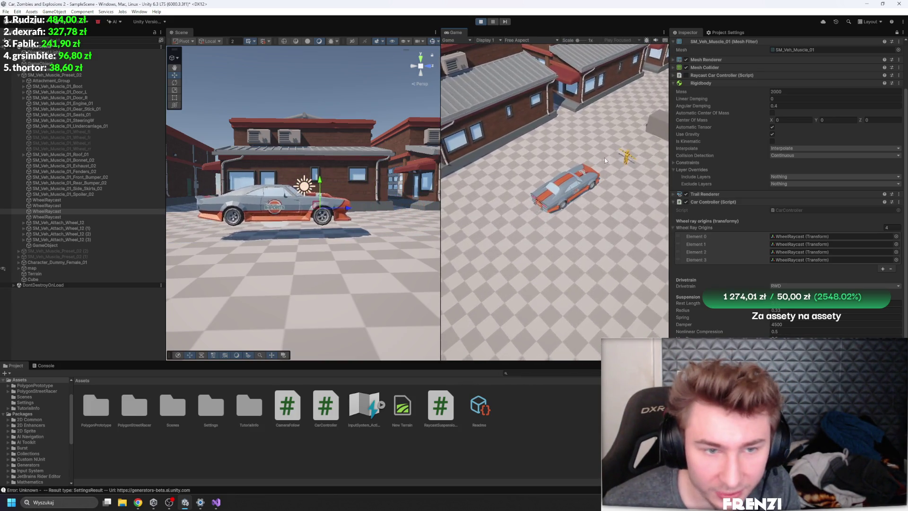
click(315, 135)
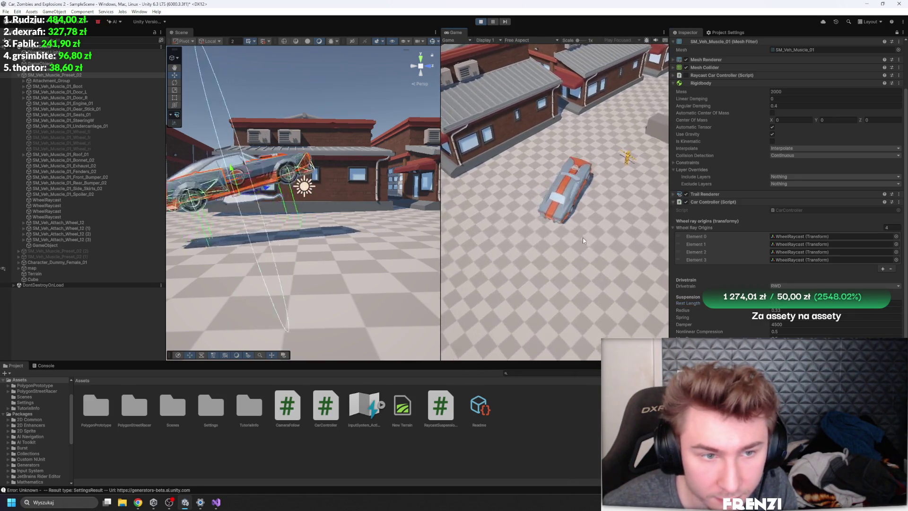
click(481, 22)
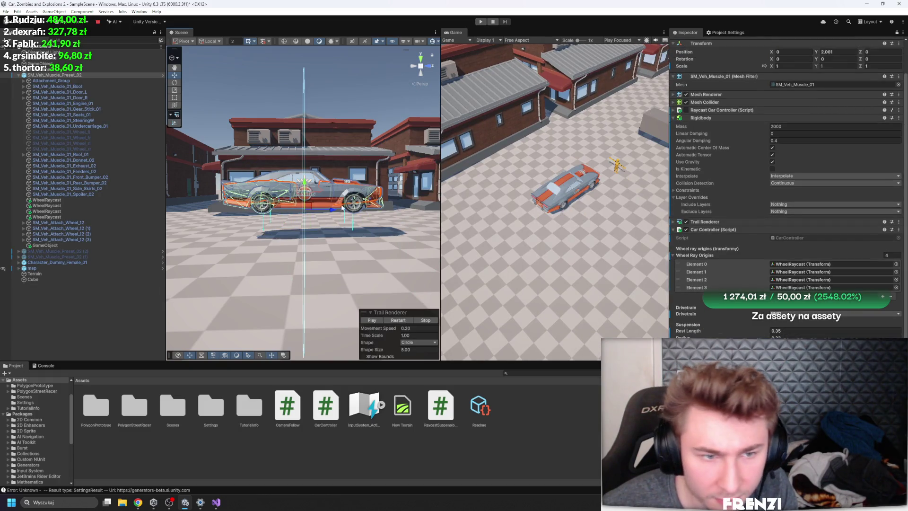
scroll(341, 207, up, 3)
scroll(314, 205, up, 3)
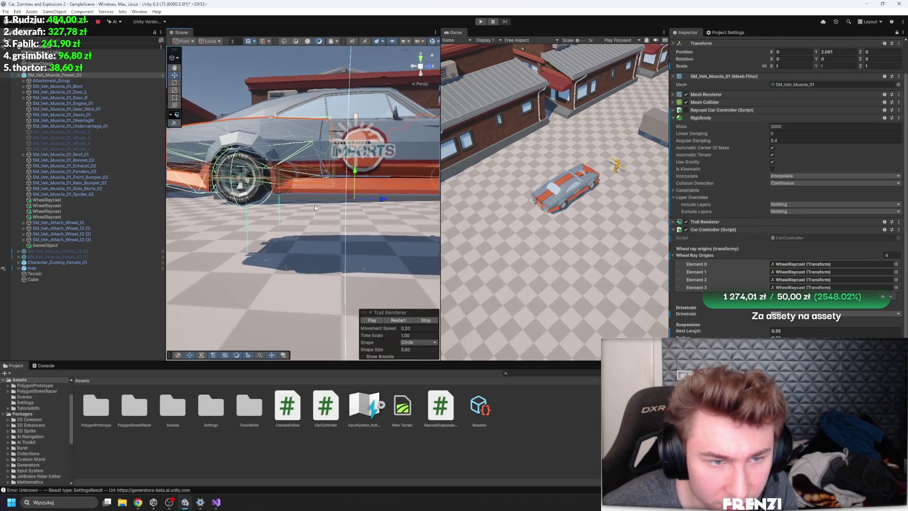
Step: Select the WheelRaycast objects, start the game and frame SM_Veh_Muscle_Preset_02
shift+click(66, 200)
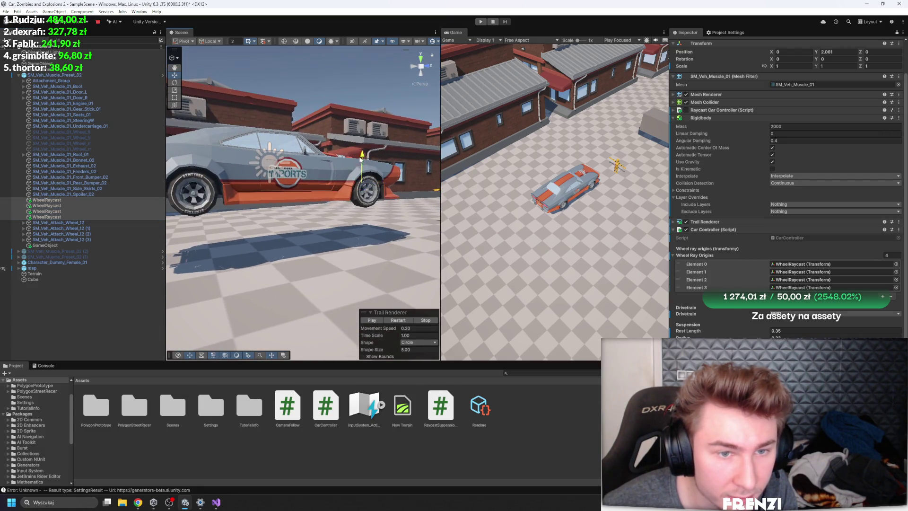
click(480, 21)
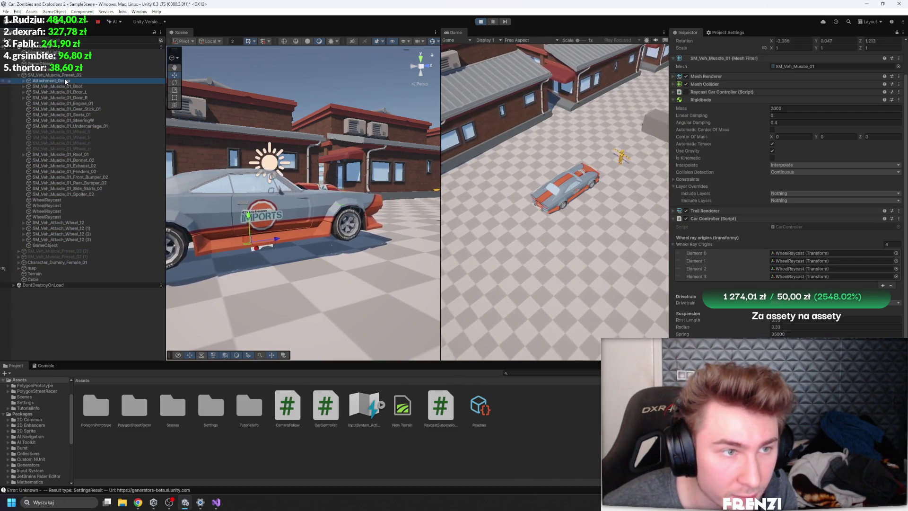
double_click(64, 76)
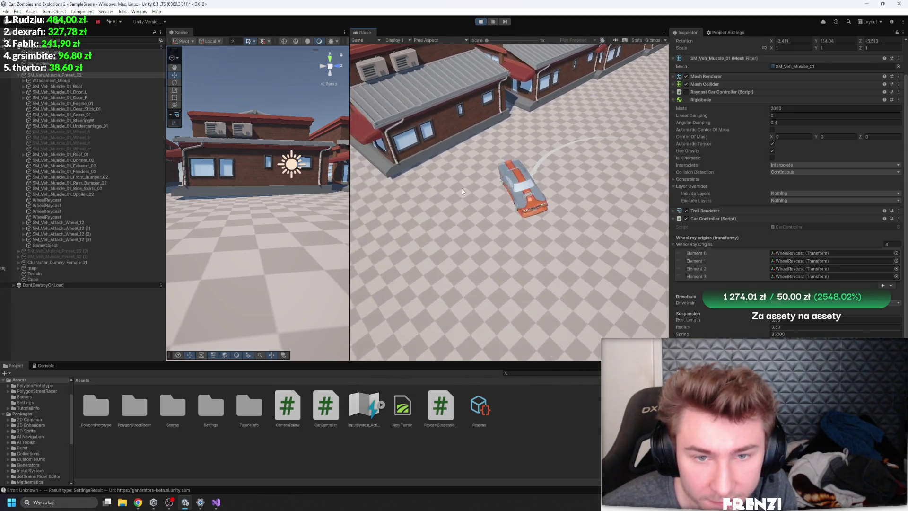
scroll(872, 276, down, 1)
scroll(872, 275, down, 1)
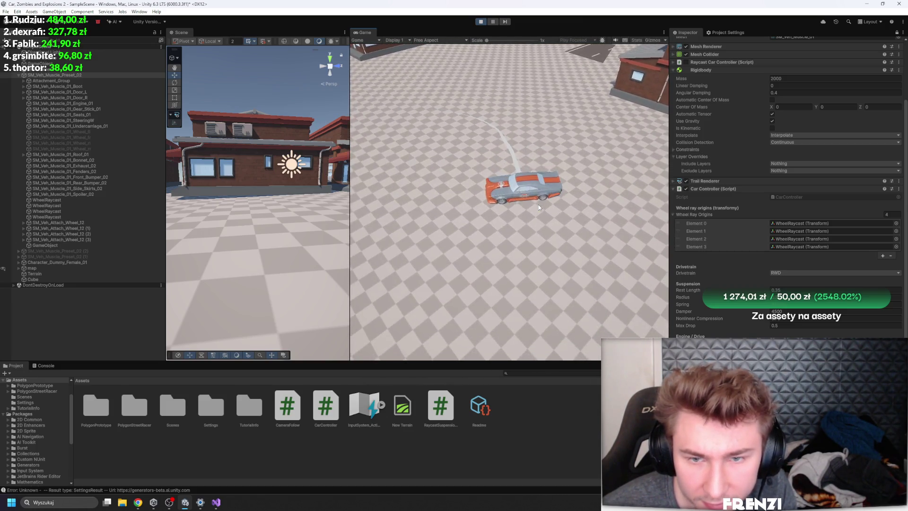
Step: Accelerate the car from rest and drive it through circles and curves
click(760, 242)
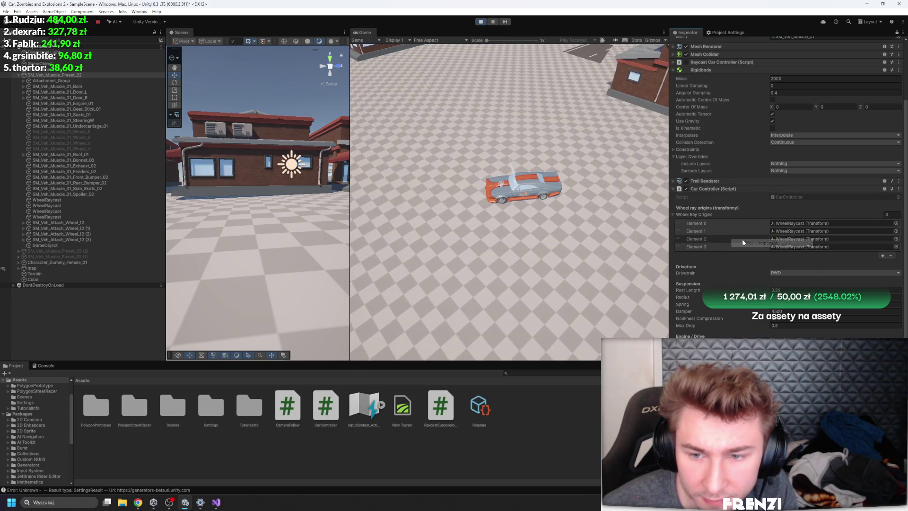
key(w)
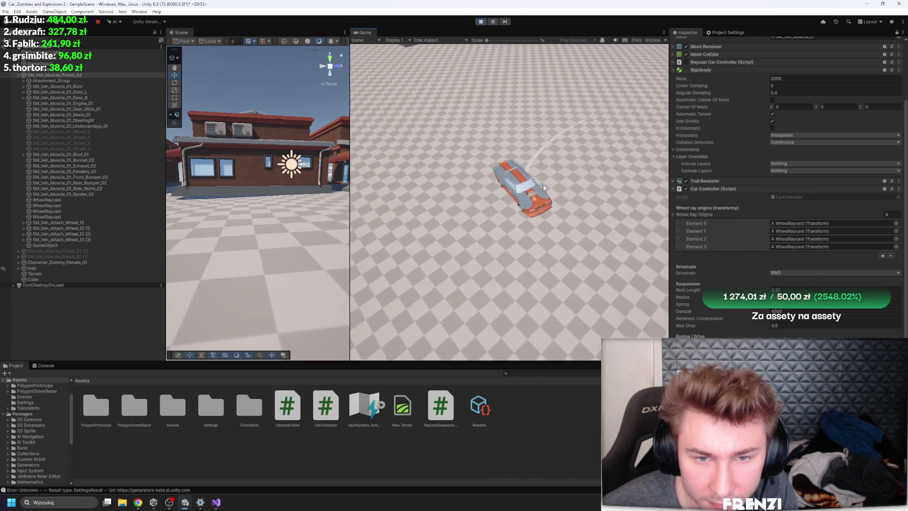
key(w)
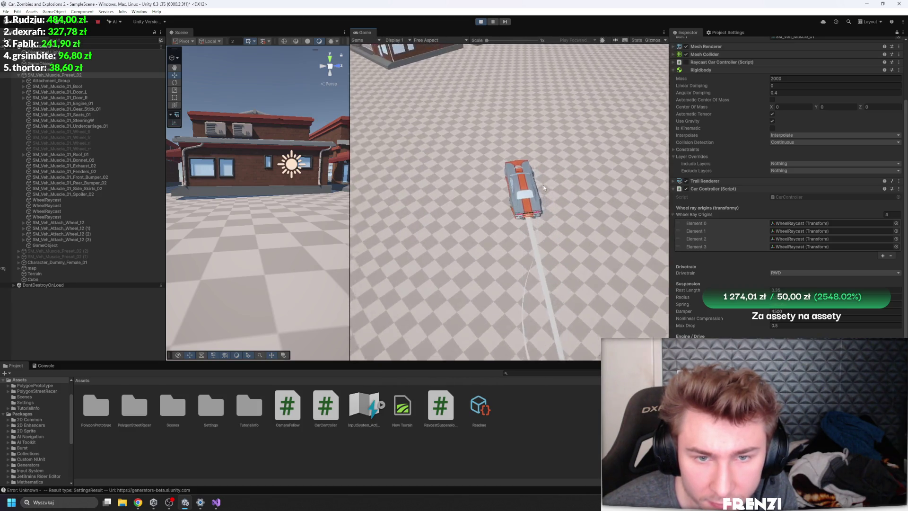
key(w)
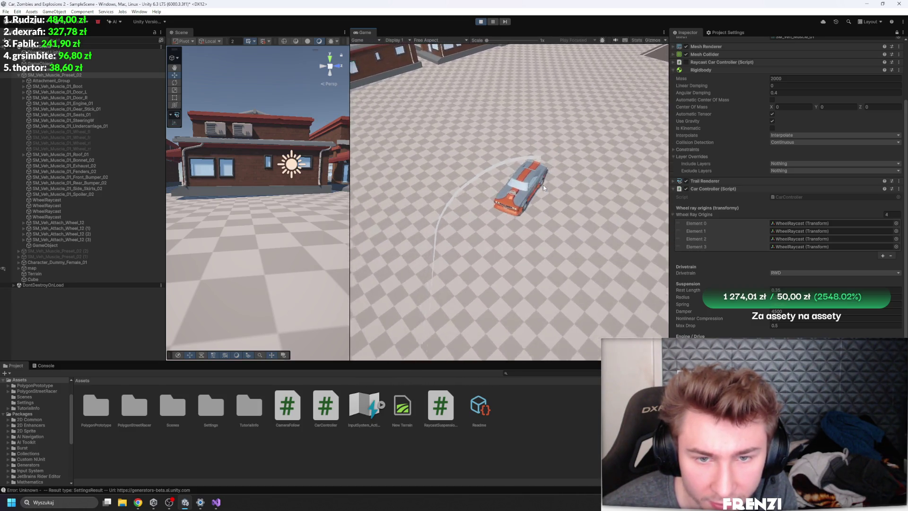
key(w)
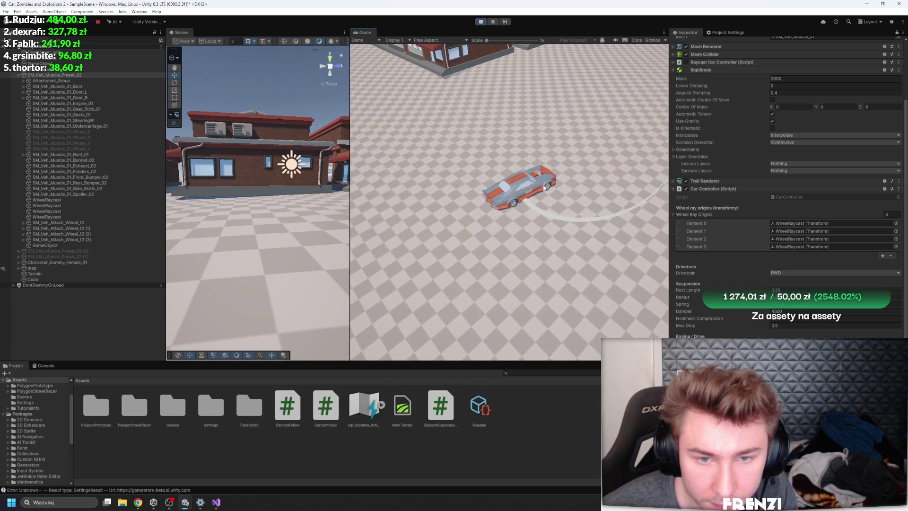
key(w)
key(w)
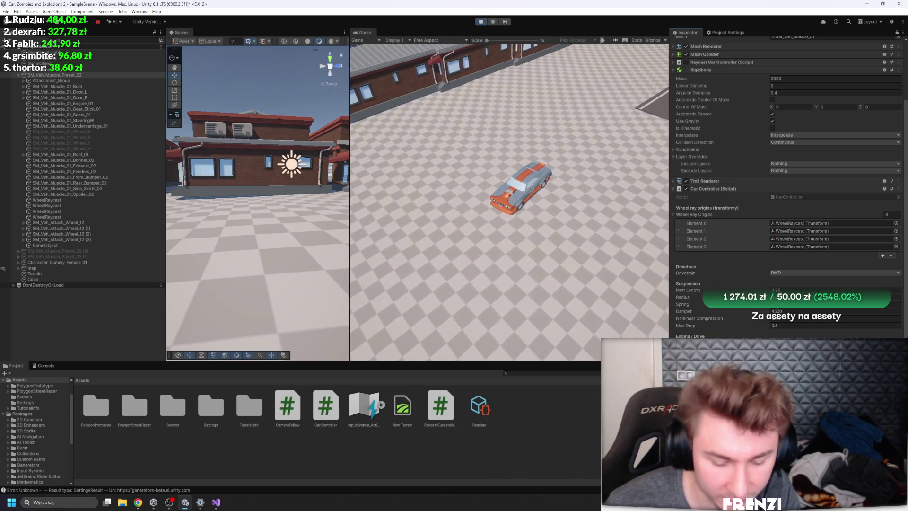
key(w)
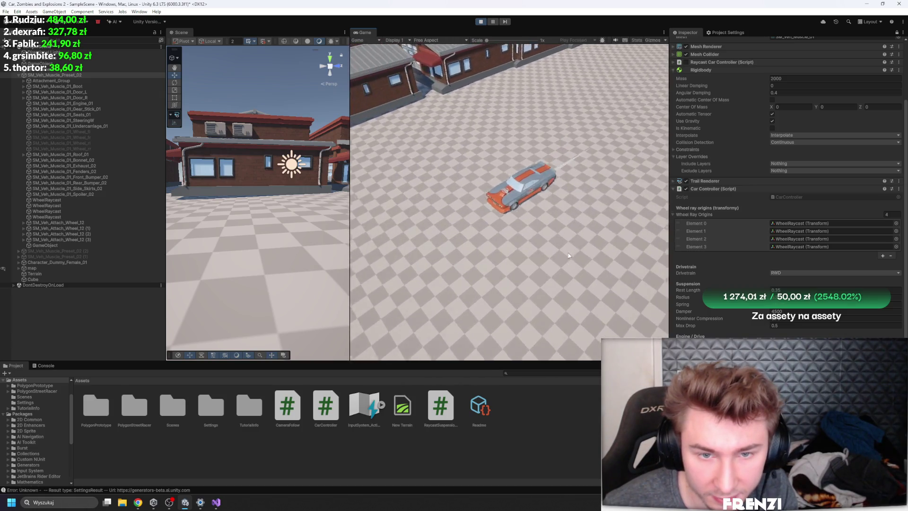
key(w)
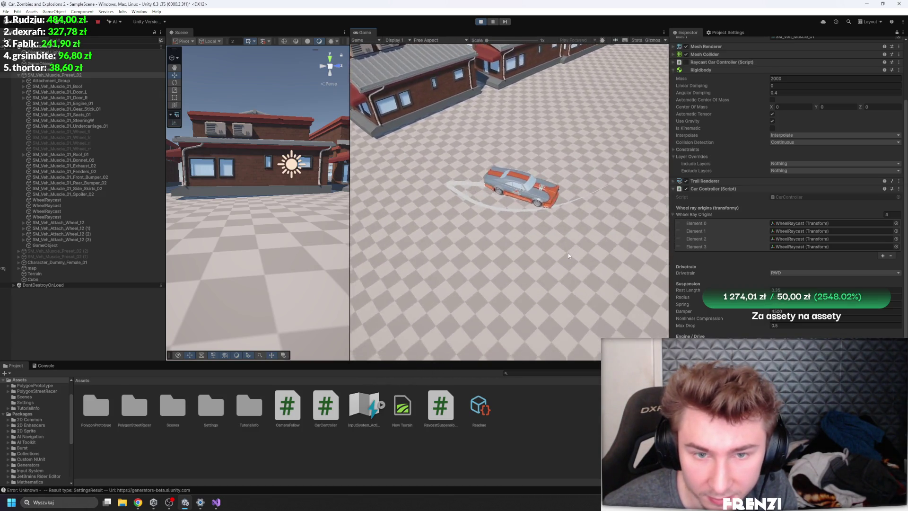
Step: Drift the car left and right, swinging it round to face each direction
key(a)
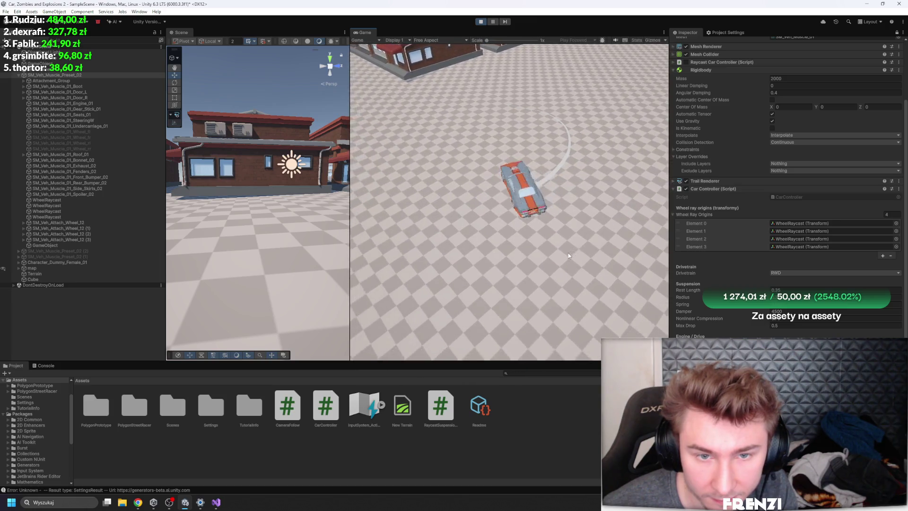
key(d)
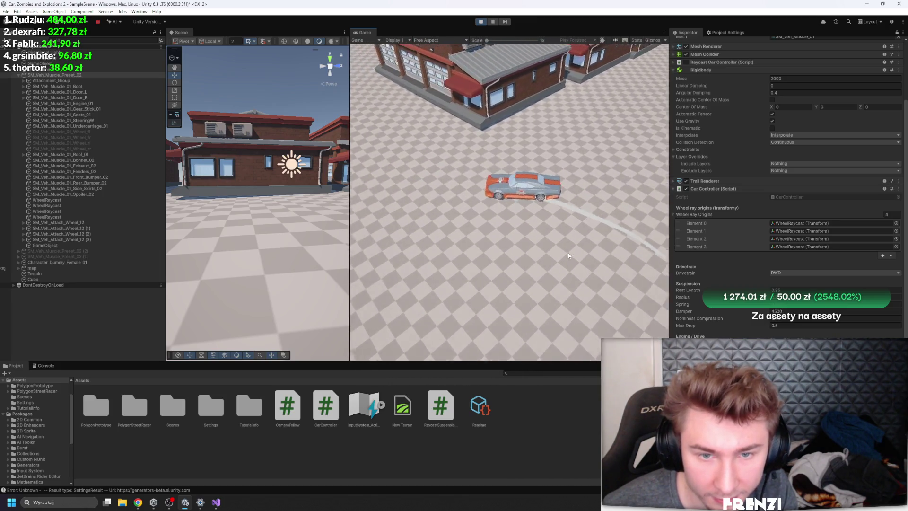
key(a)
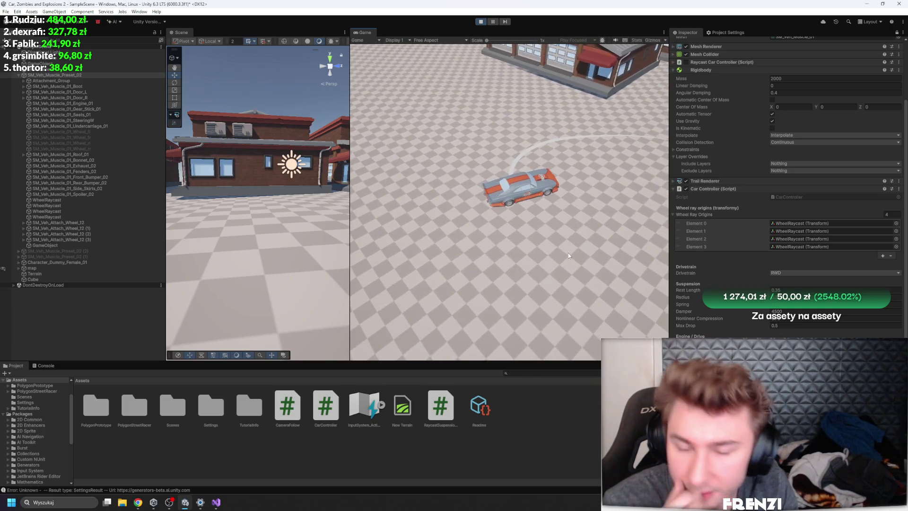
key(a)
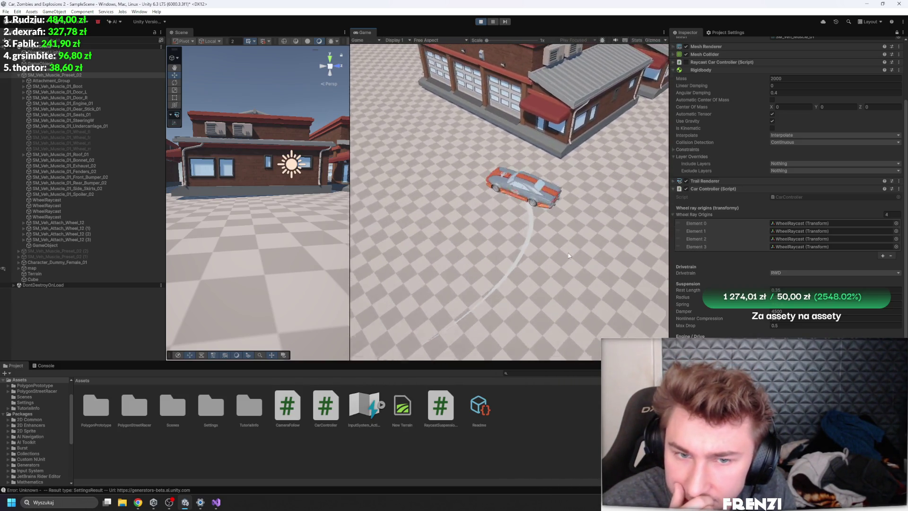
key(a)
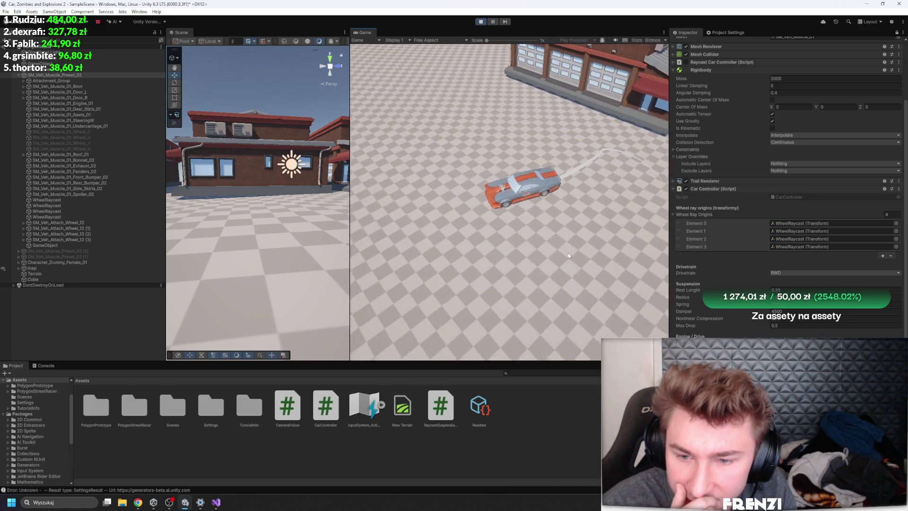
key(d)
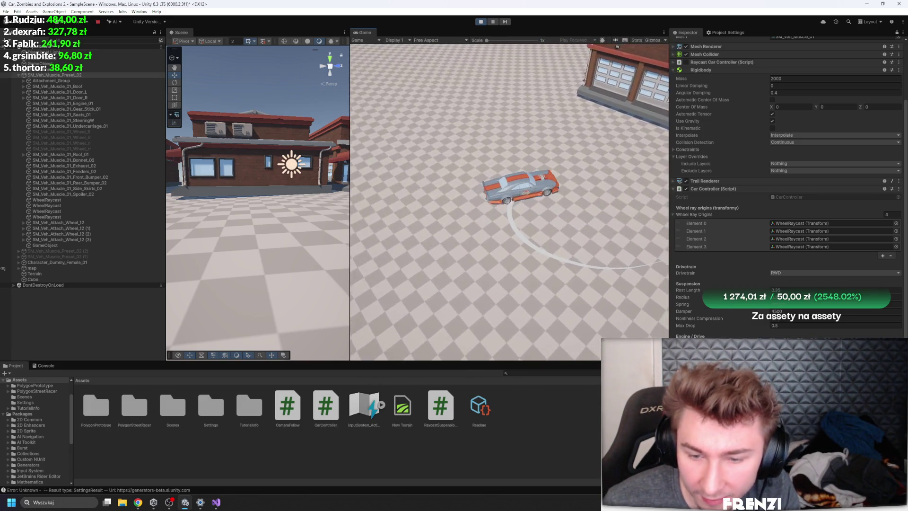
key(a)
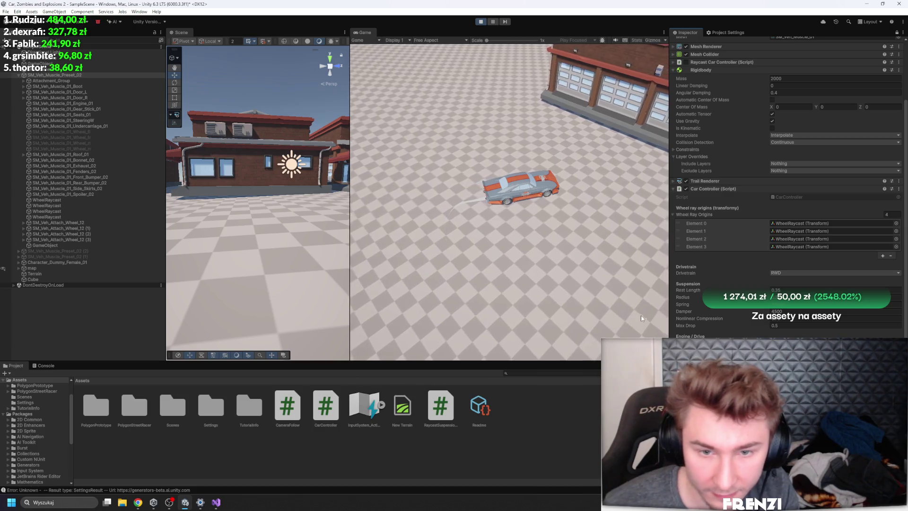
key(a)
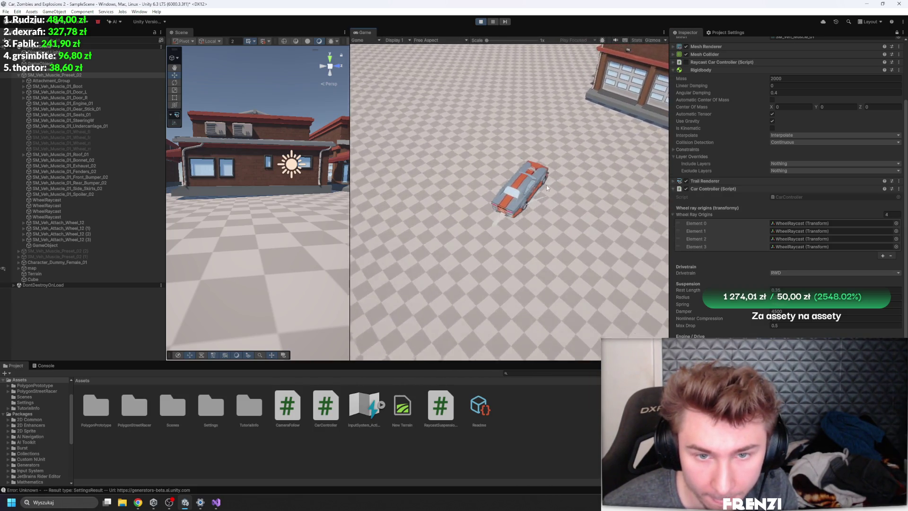
key(d)
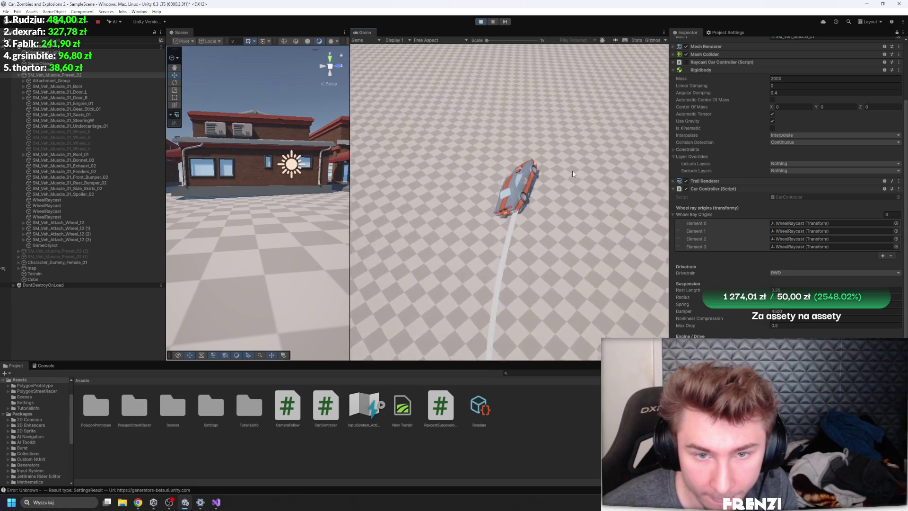
key(d)
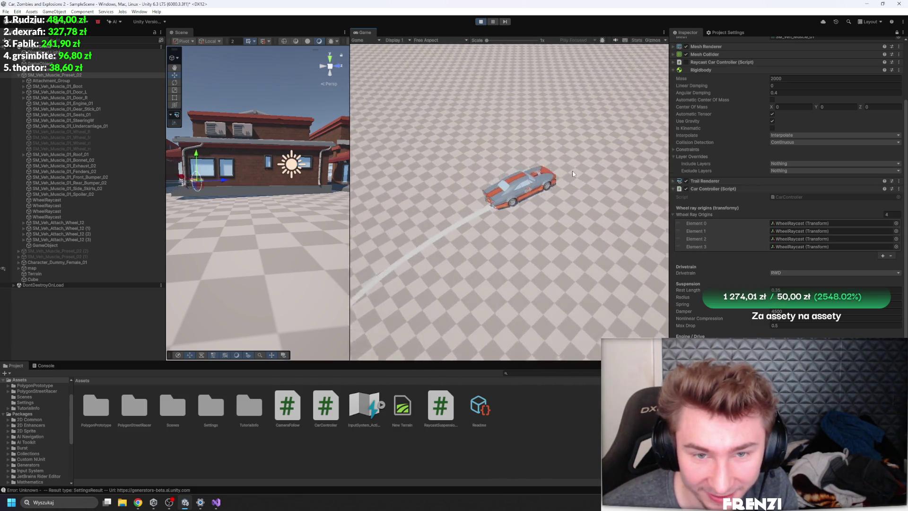
key(d)
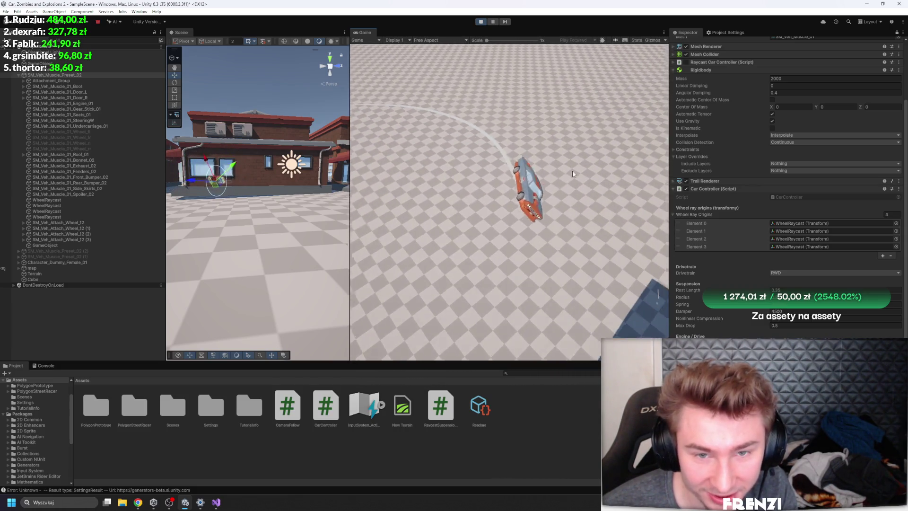
Step: Reverse away from the building, spin the car in place, then start editing its mass
key(s)
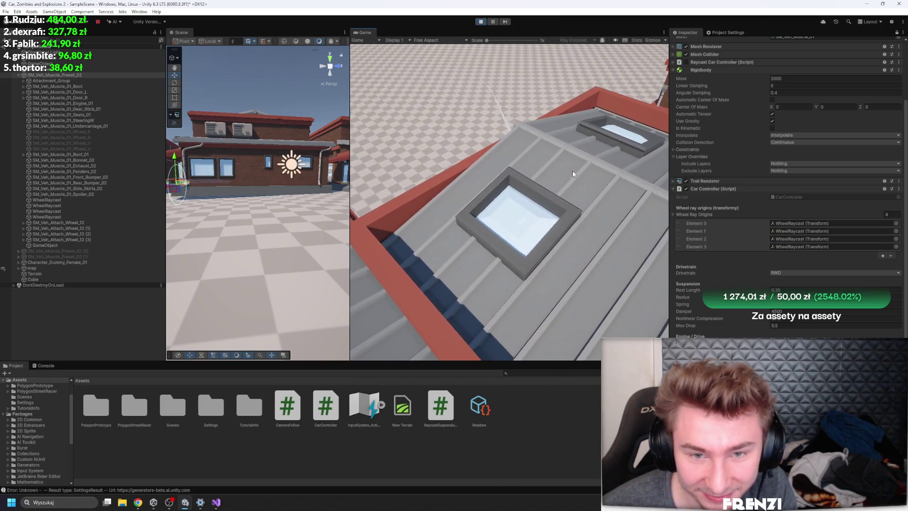
key(s)
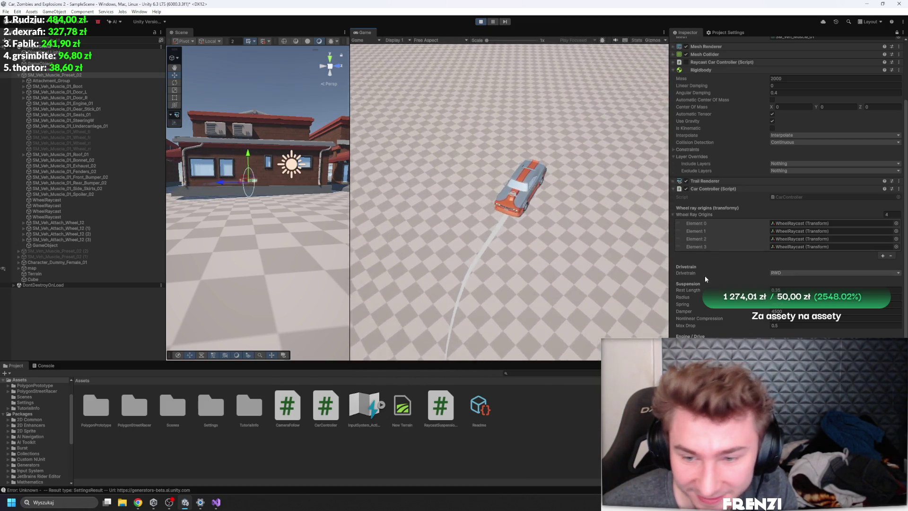
key(w)
key(d)
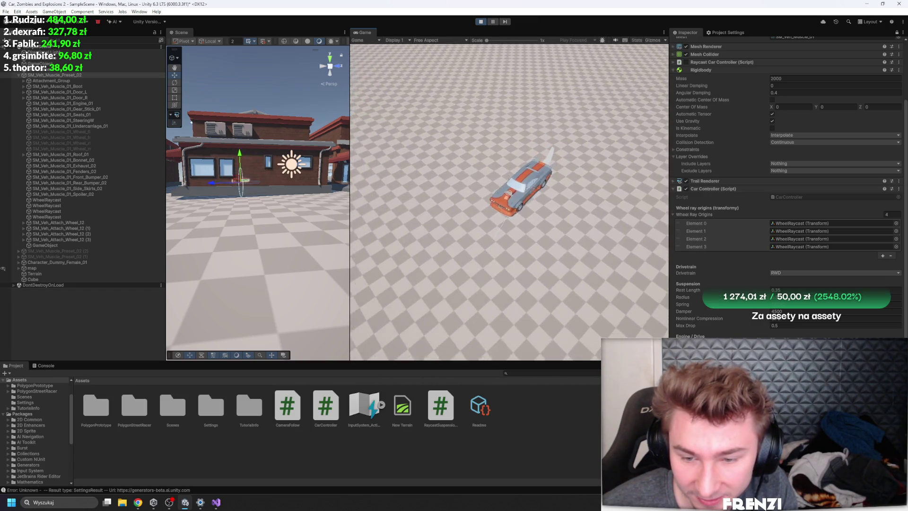
key(d)
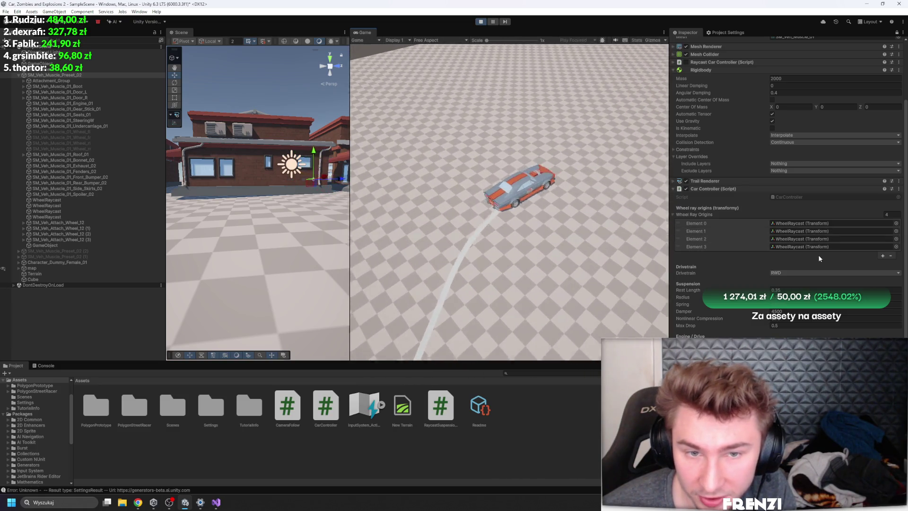
click(817, 79)
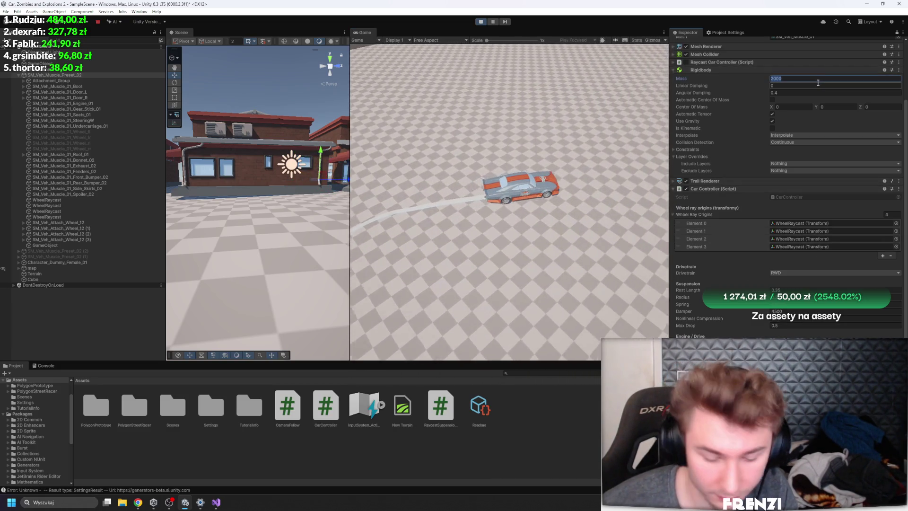
text(400)
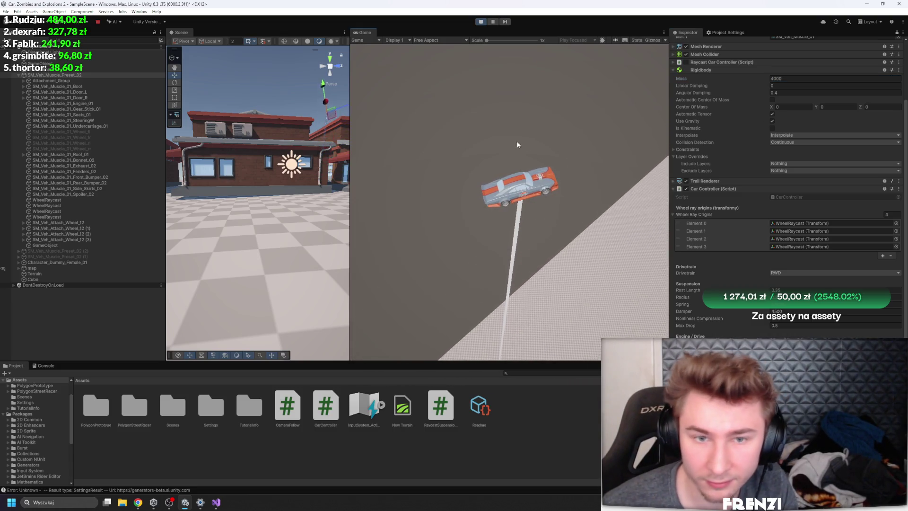
scroll(737, 85, up, 3)
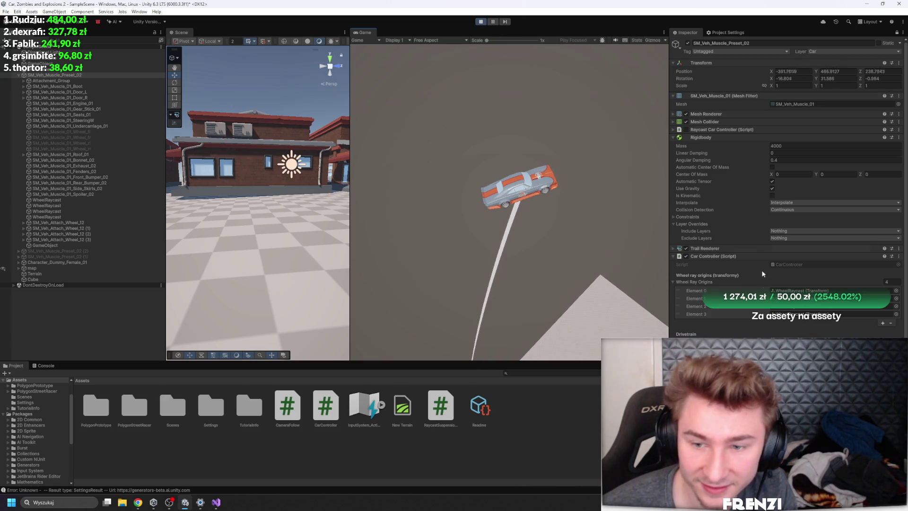
Step: Stop the game and relaunch it with mass 4000 and zero angular damping
click(479, 22)
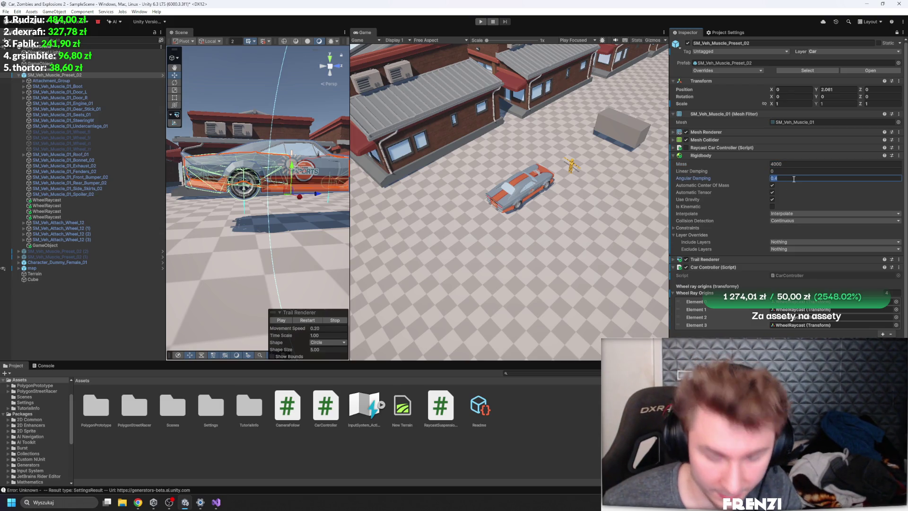
click(480, 23)
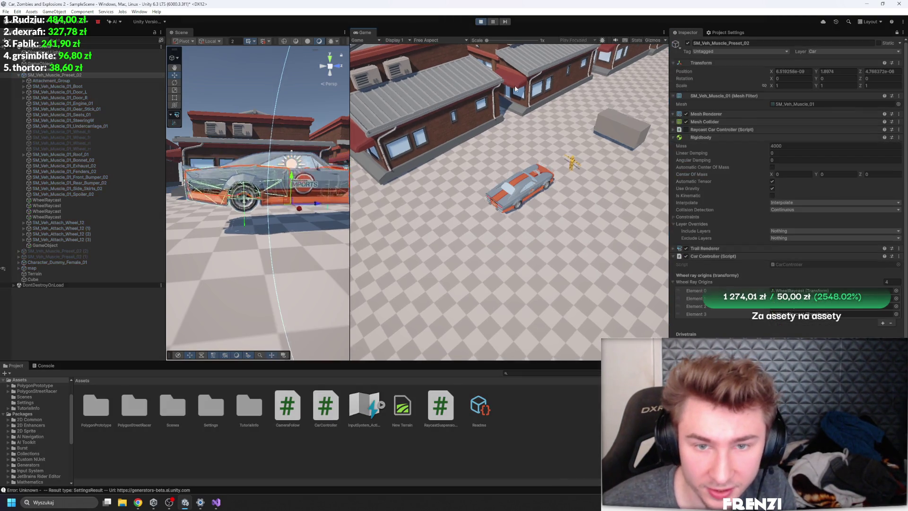
Step: Drive the heavier car into drifts, swinging it round between left and the camera
key(w)
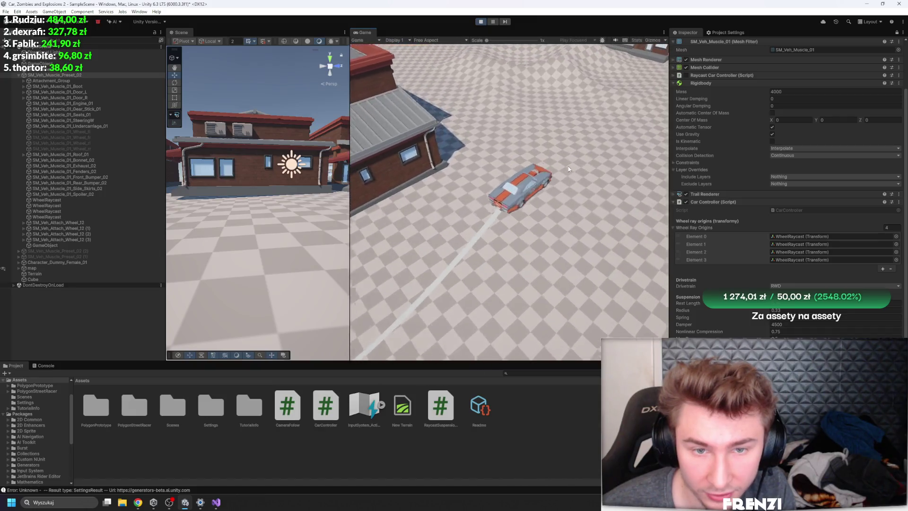
key(d)
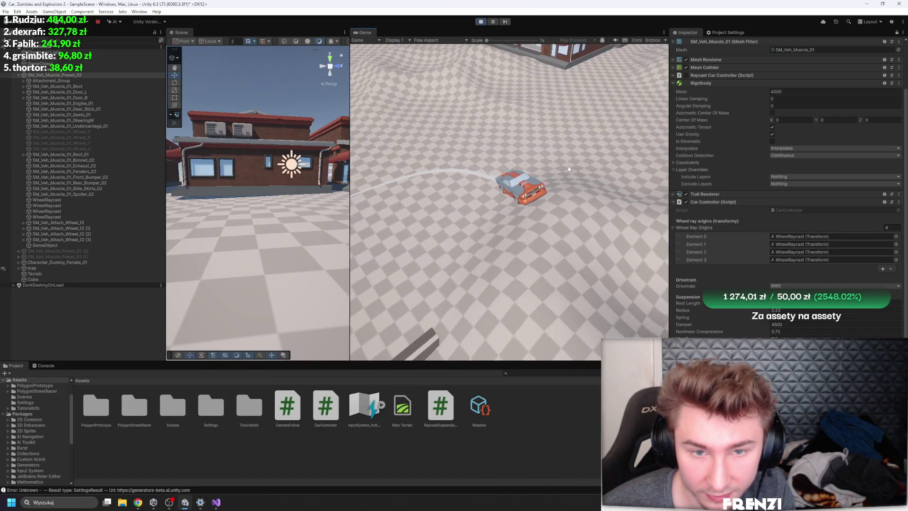
key(d)
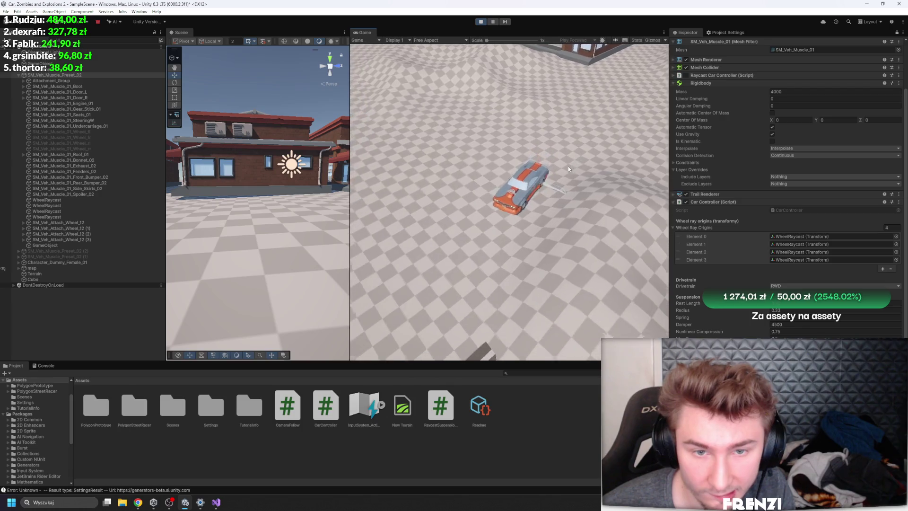
key(w)
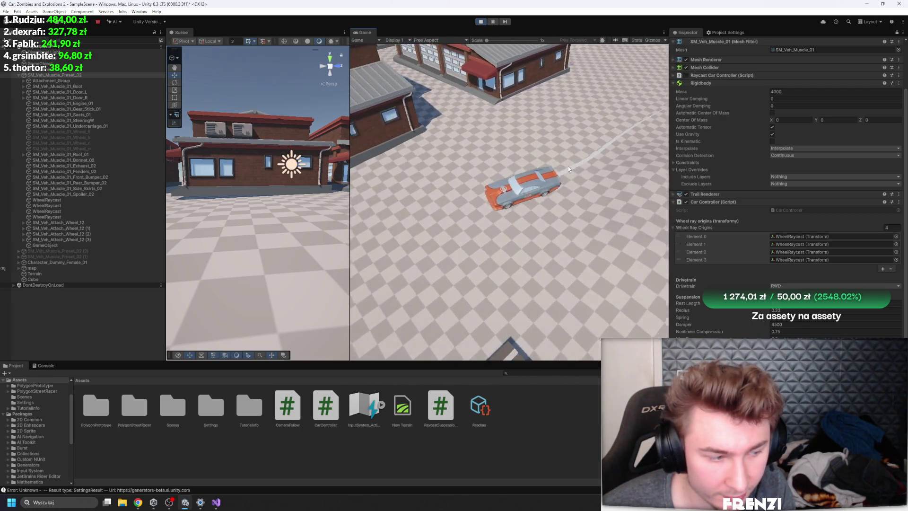
key(a)
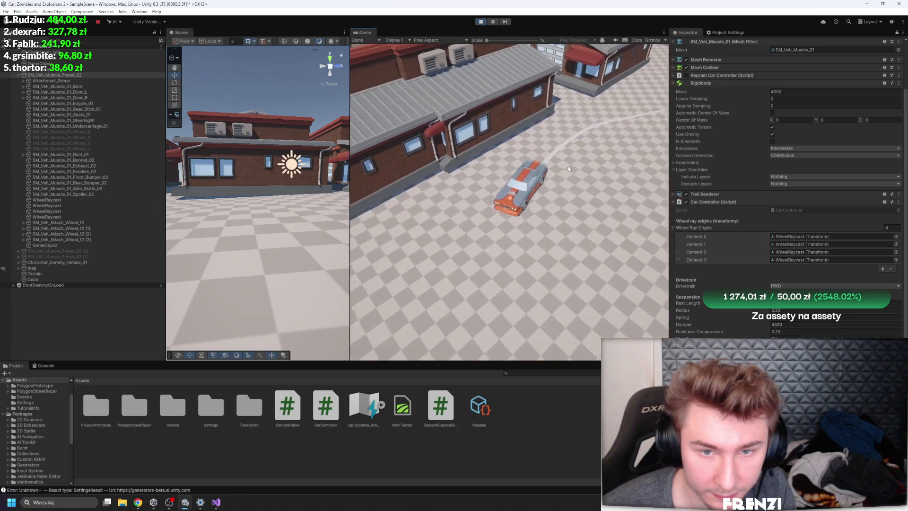
key(w)
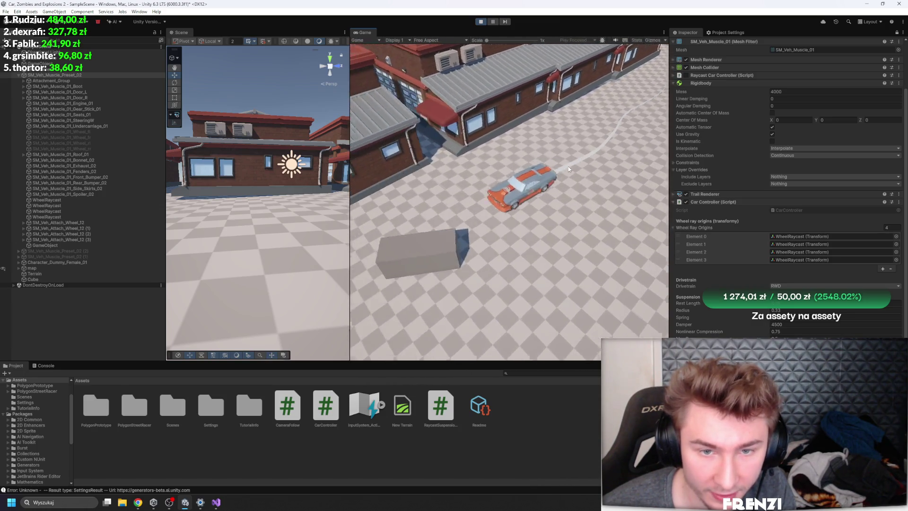
key(d)
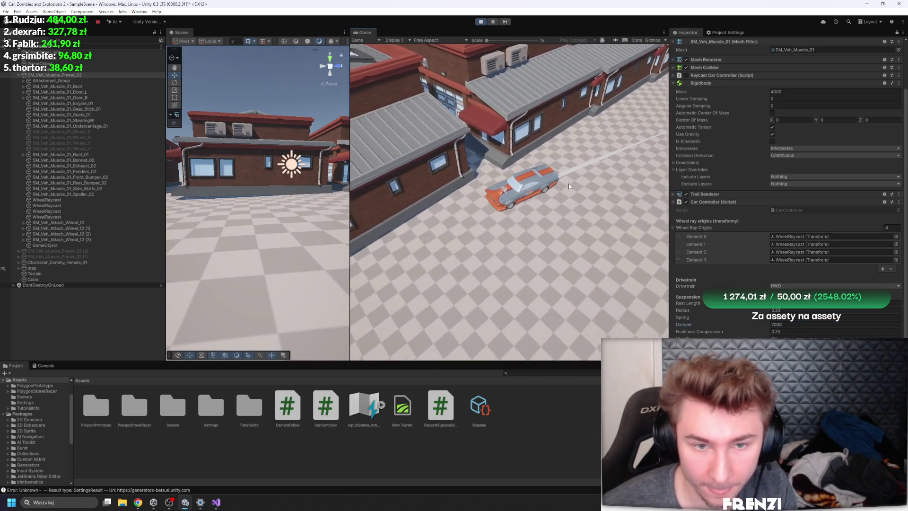
key(d)
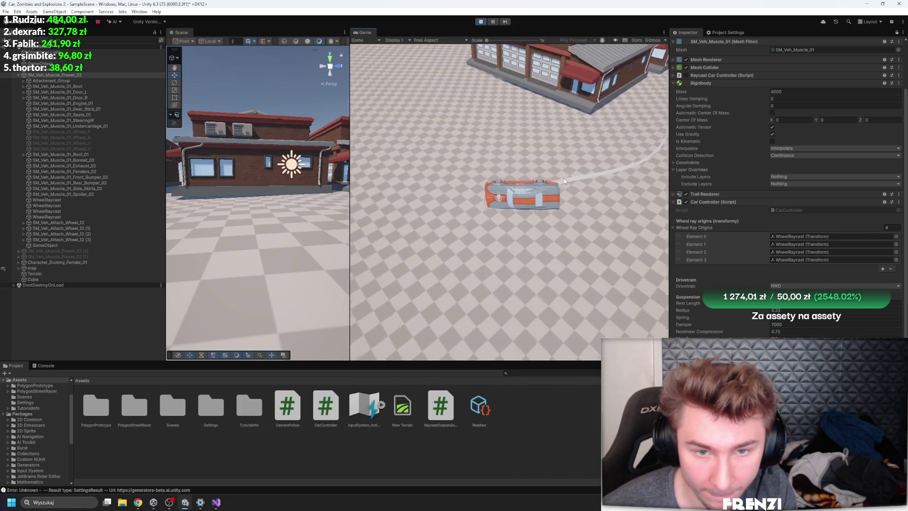
Step: Weave the car left and right around the buildings, brake, reverse and head up the screen
key(d)
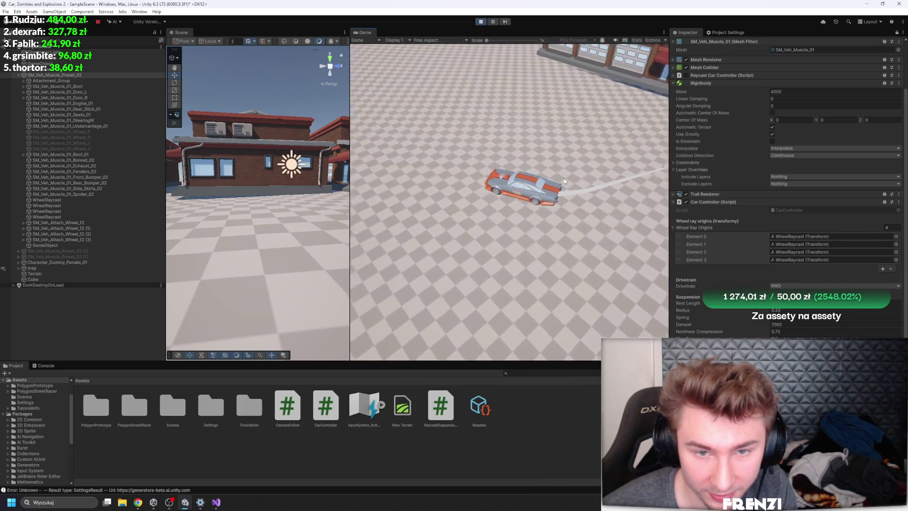
key(d)
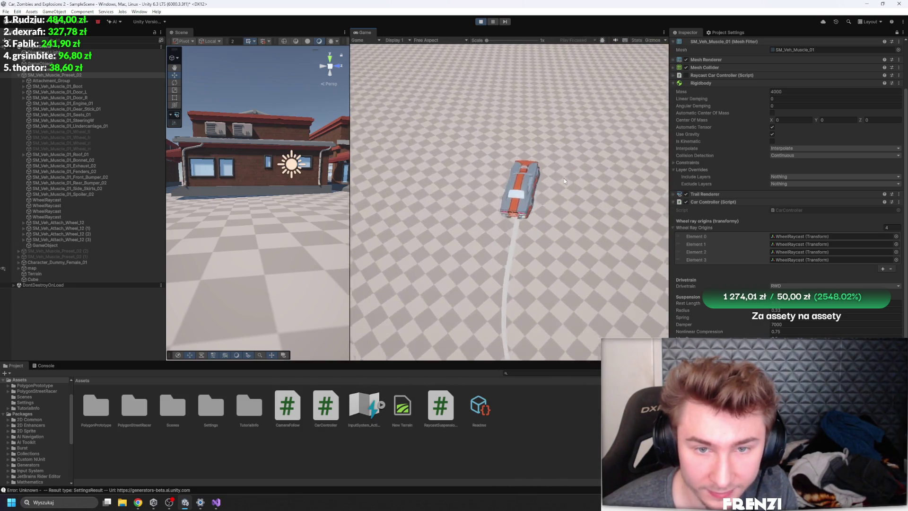
key(d)
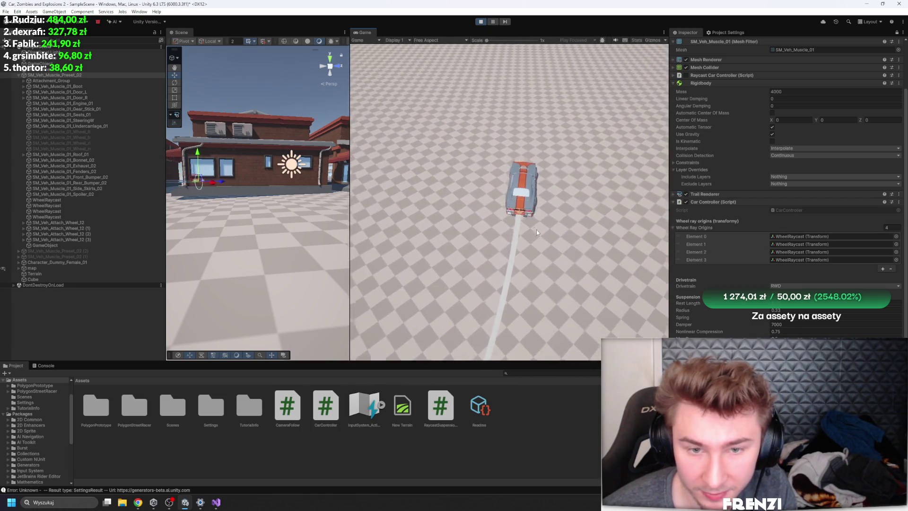
key(a)
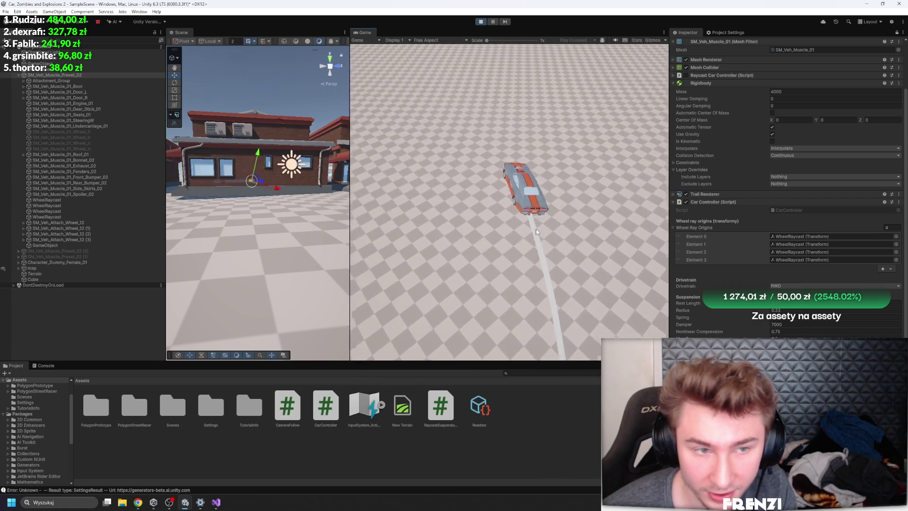
key(d)
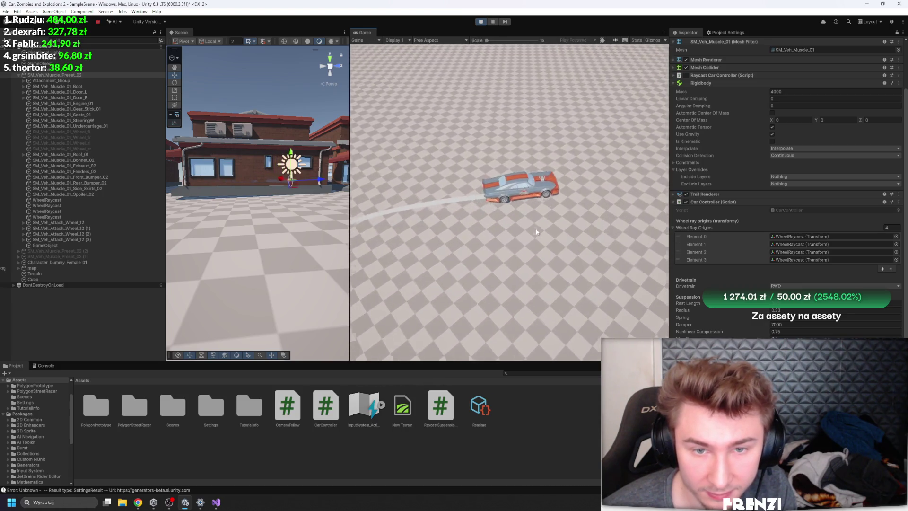
key(a)
key(d)
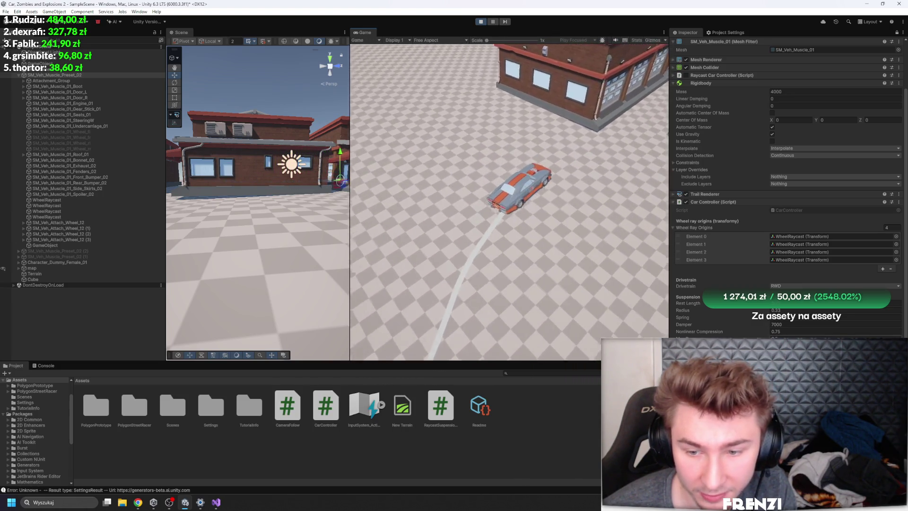
key(s)
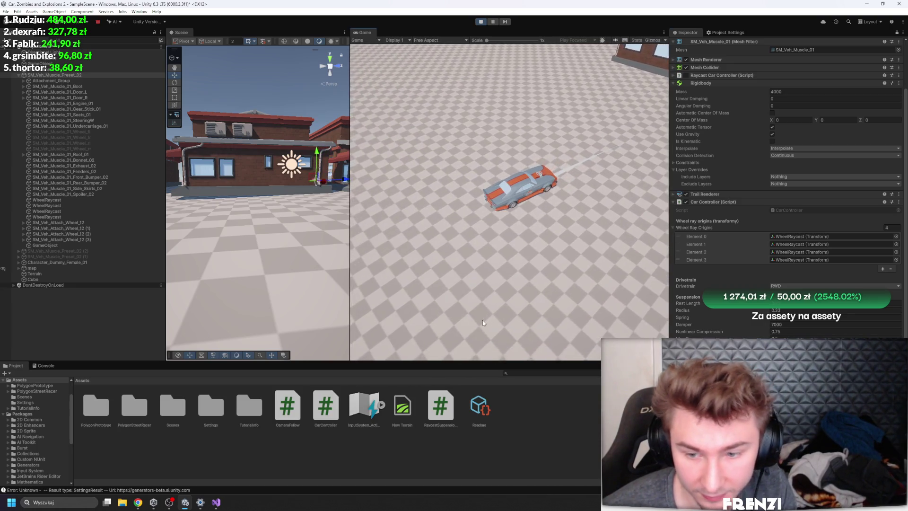
key(w)
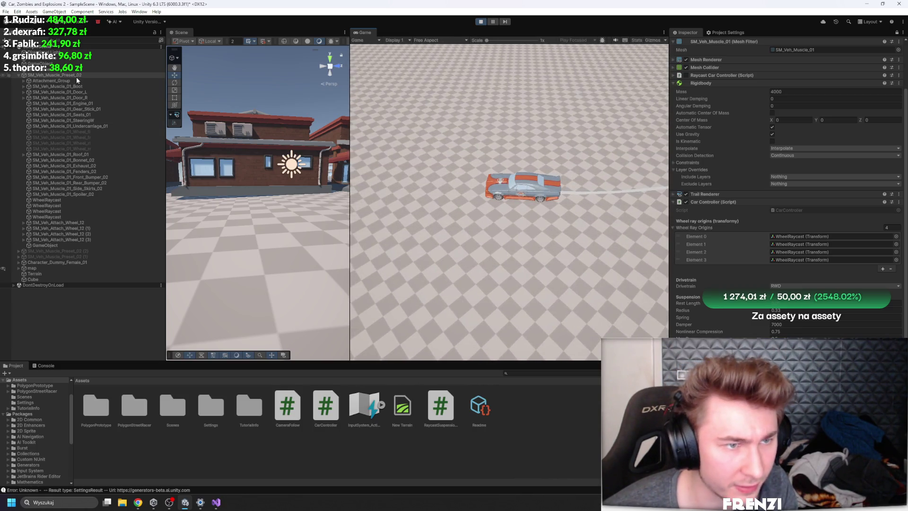
Step: Focus the Scene view close on the car's front wheel and pause the game
double_click(75, 77)
key(f)
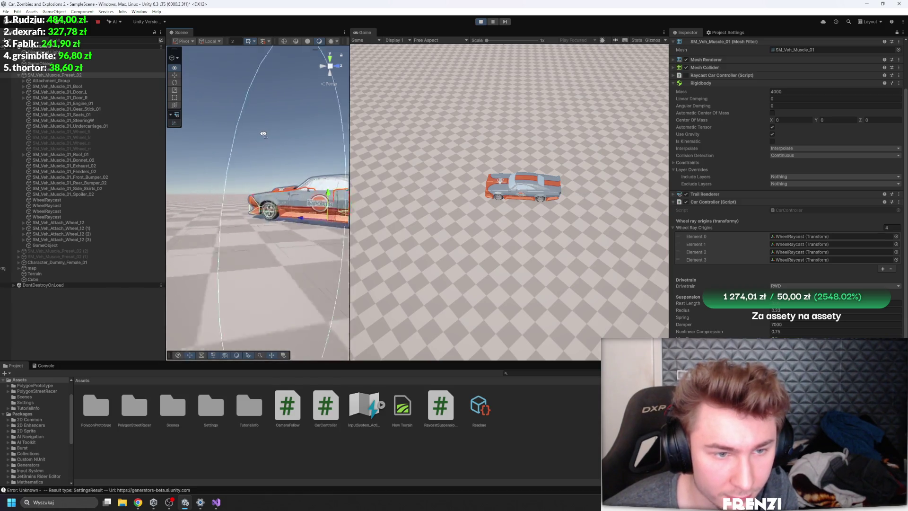
drag(261, 134, 382, 143)
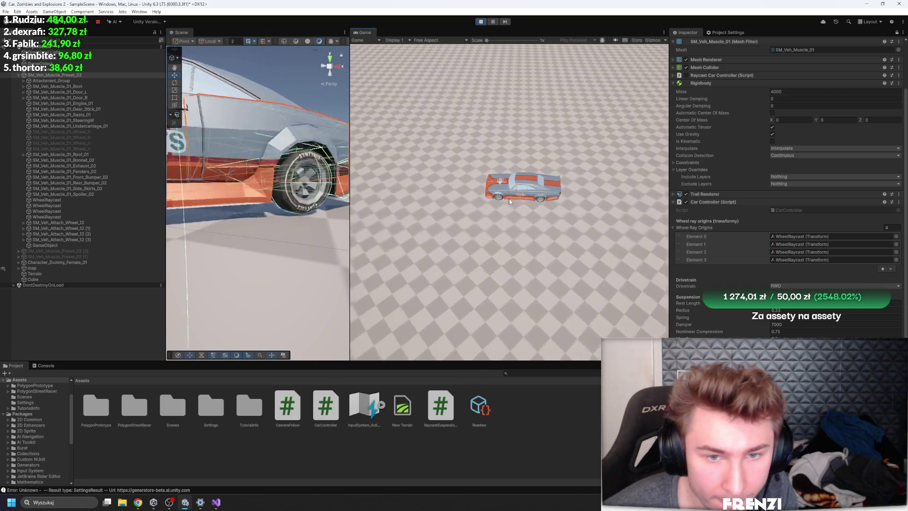
scroll(780, 120, up, 3)
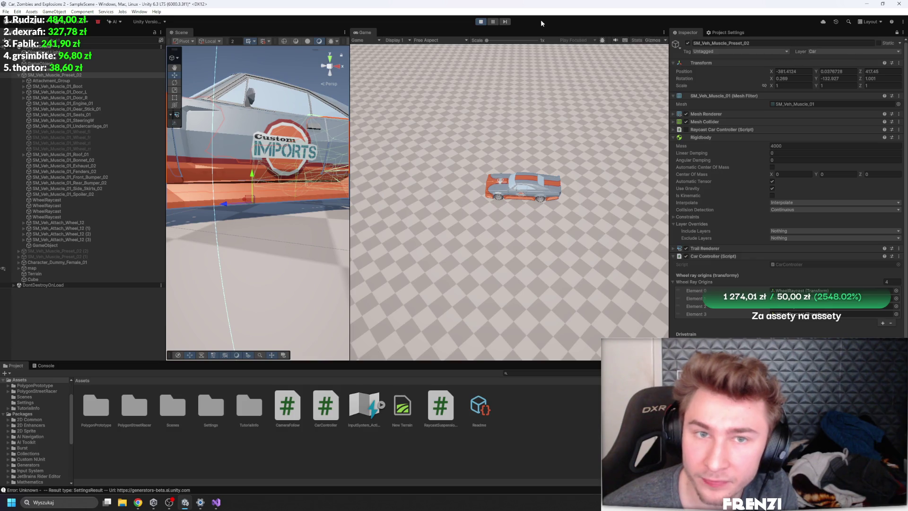
click(495, 22)
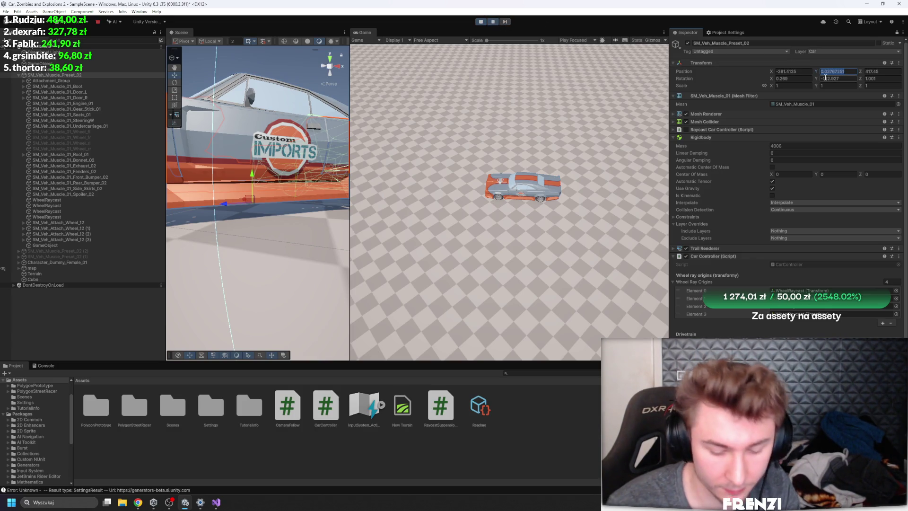
text(100)
Step: Look down at the floor, resume so the raised car falls, then pause again
drag(312, 199, 264, 225)
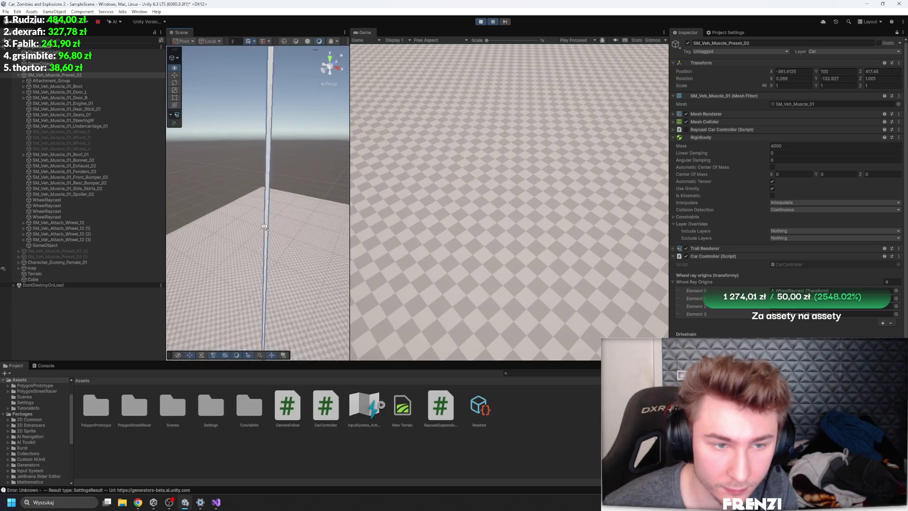
click(495, 21)
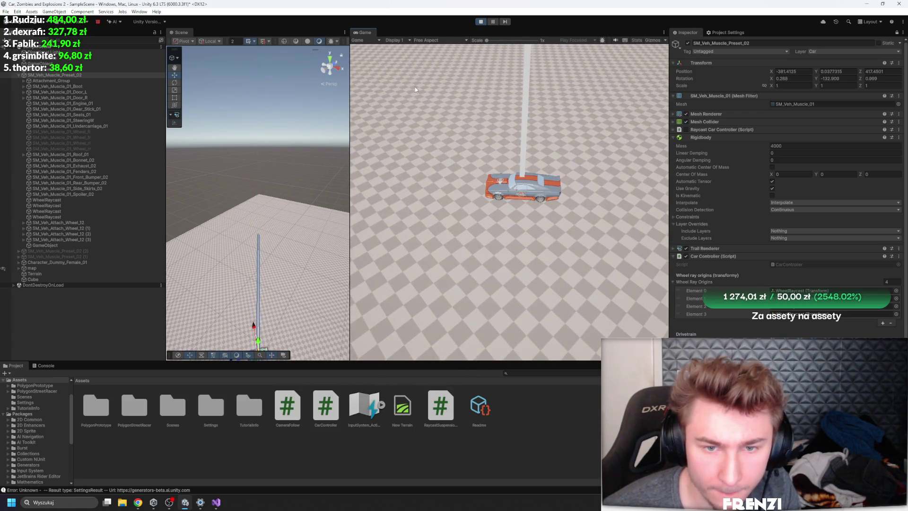
scroll(781, 259, down, 3)
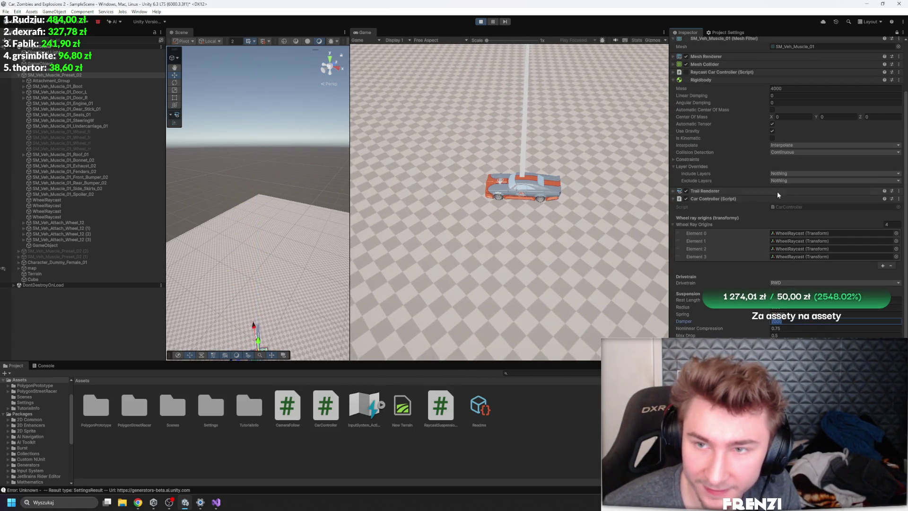
scroll(778, 196, up, 3)
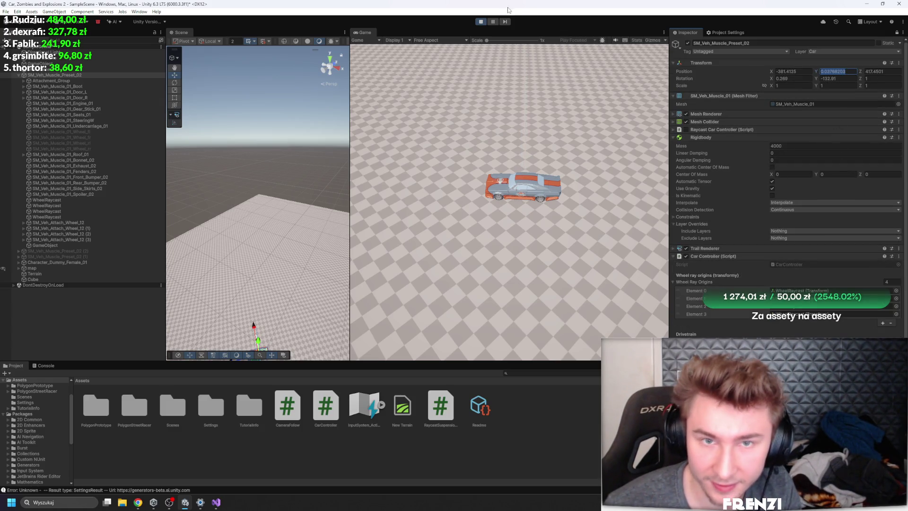
click(492, 22)
scroll(709, 178, down, 3)
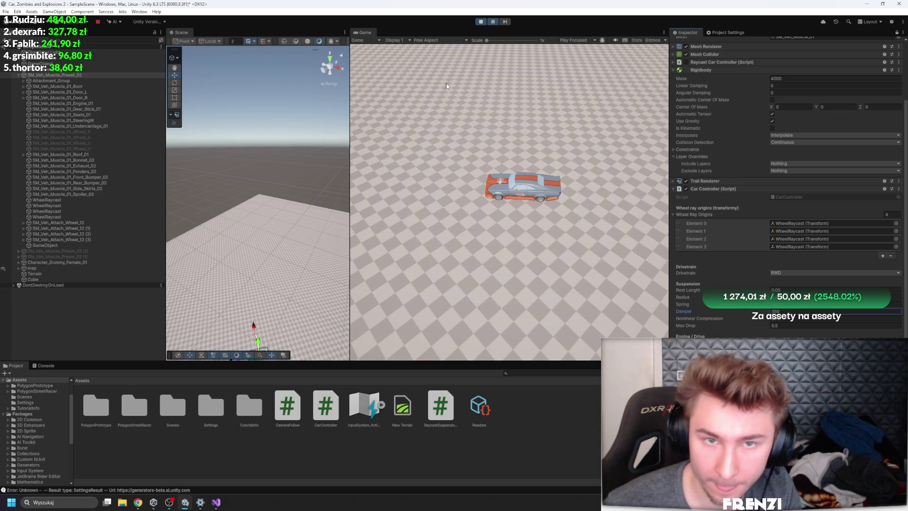
scroll(799, 158, up, 3)
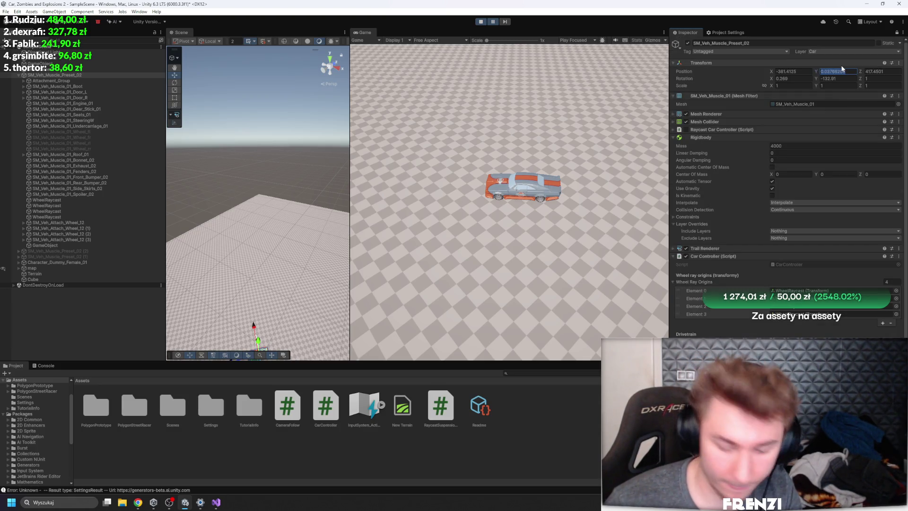
Step: Commit the new Position Y so the car drops, then drive it around in curves with W and D
key(Return)
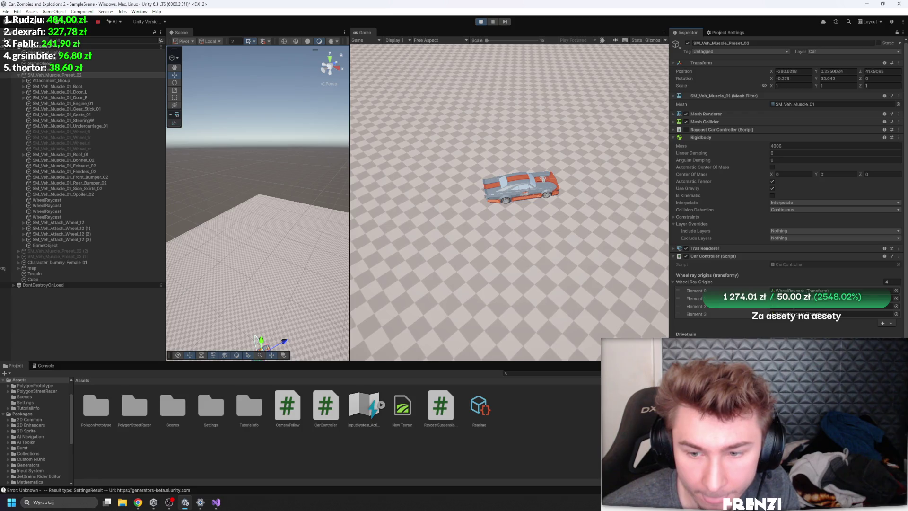
key(w)
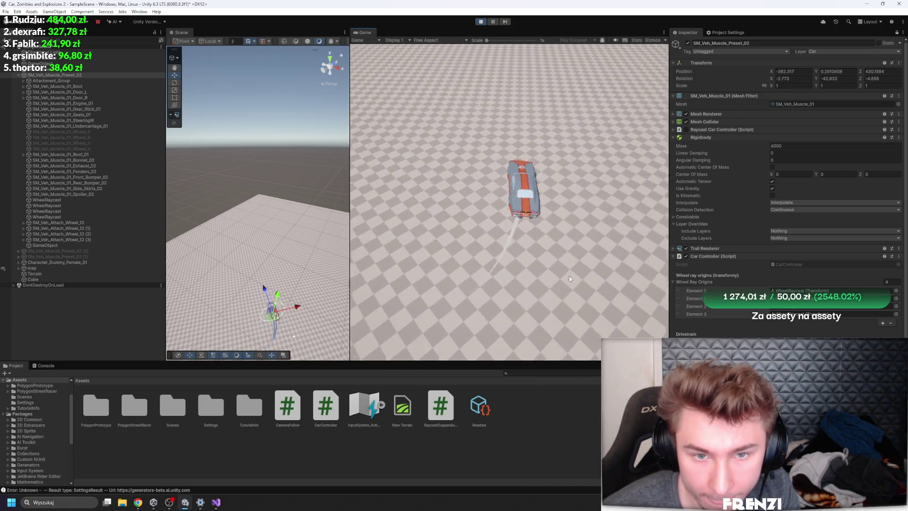
key(d)
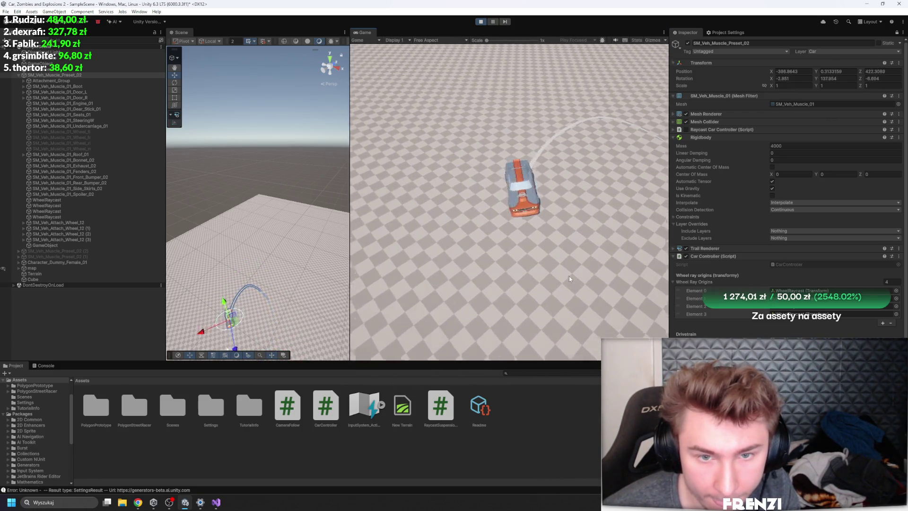
key(w)
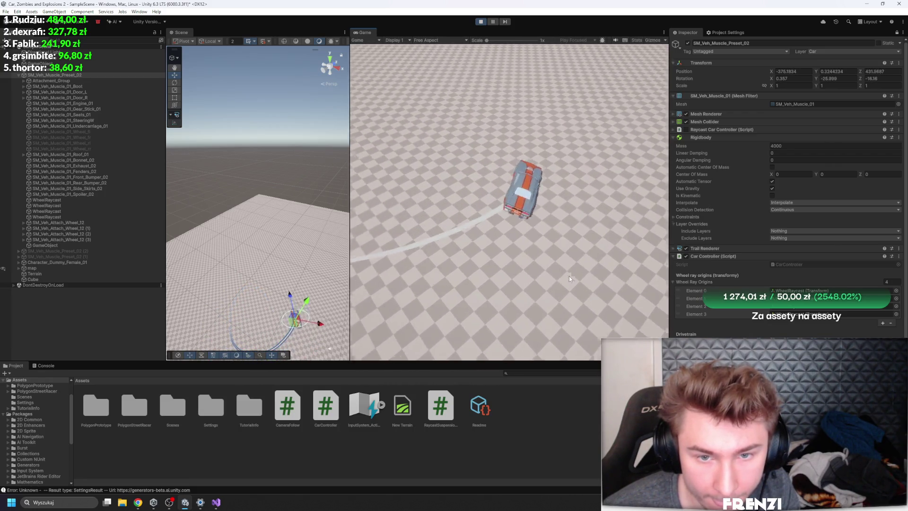
key(d)
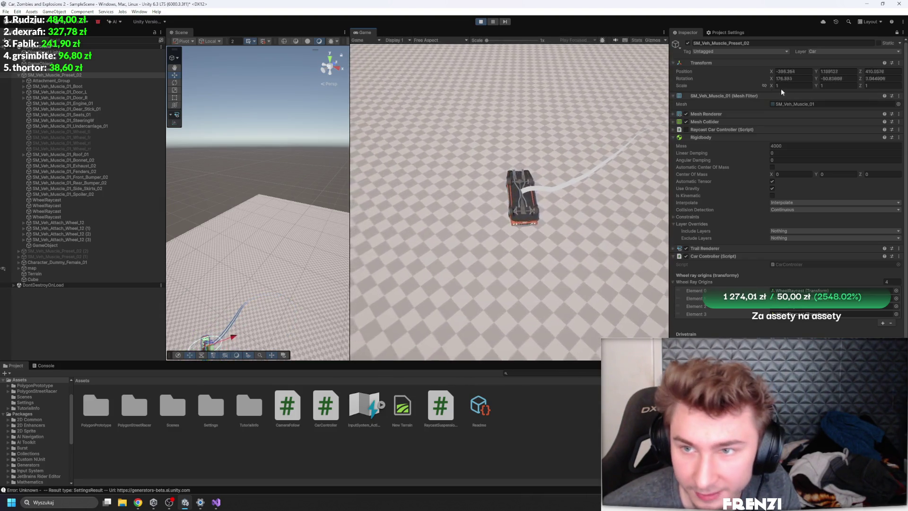
Step: Zero Rotation X and Z in the Inspector to set the flipped car upright, then drive off again
key(Tab)
key(Tab)
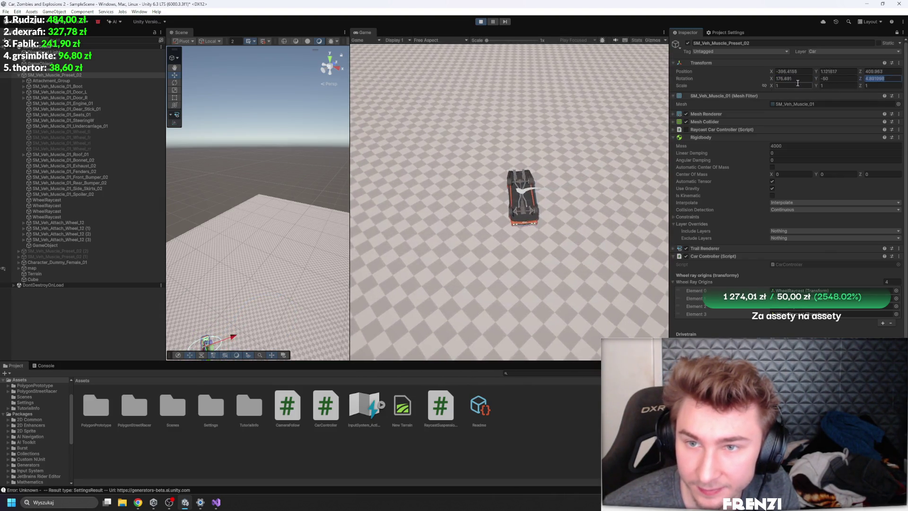
text(0)
key(Return)
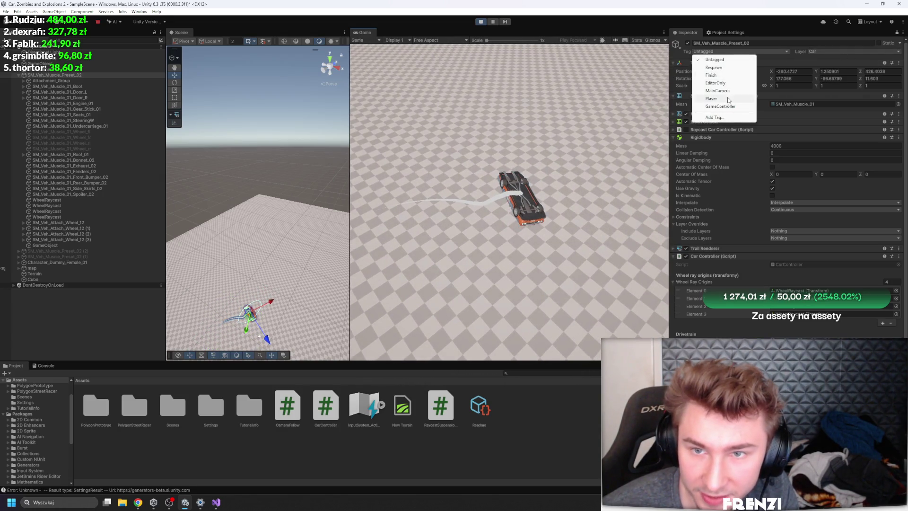
key(Escape)
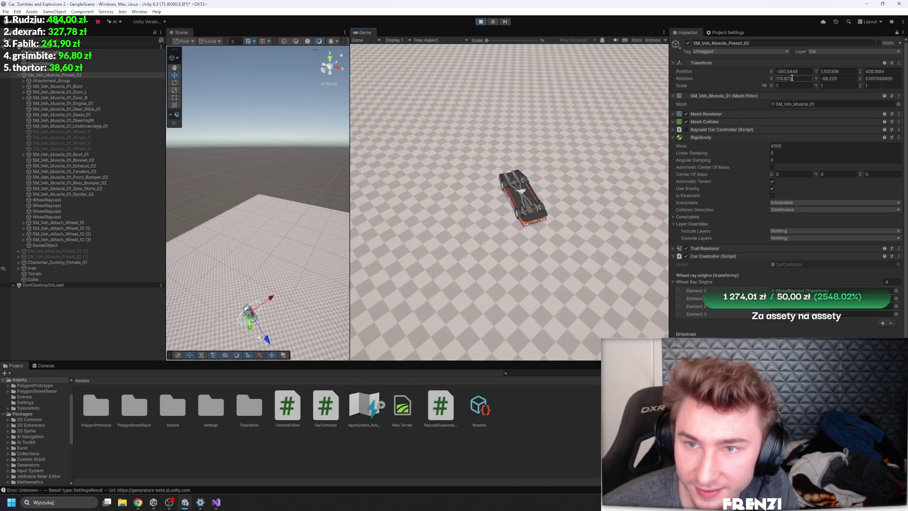
text(0)
key(Return)
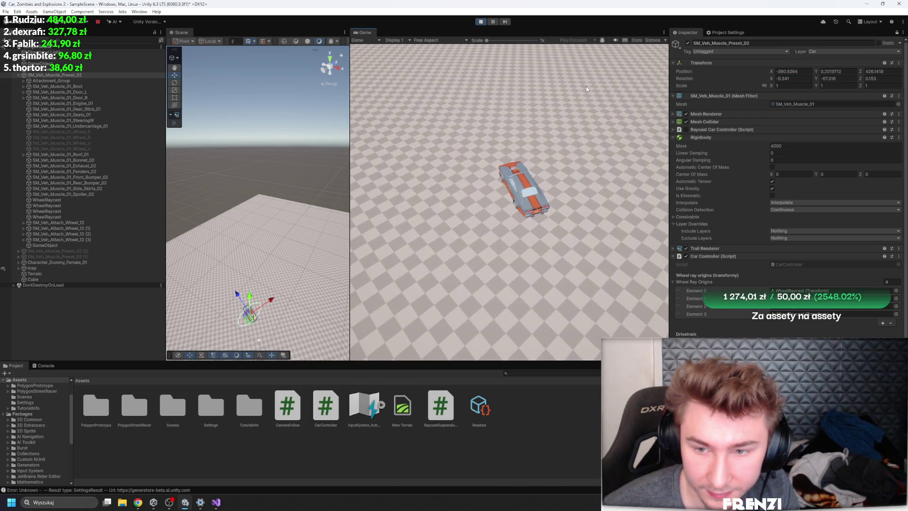
key(w)
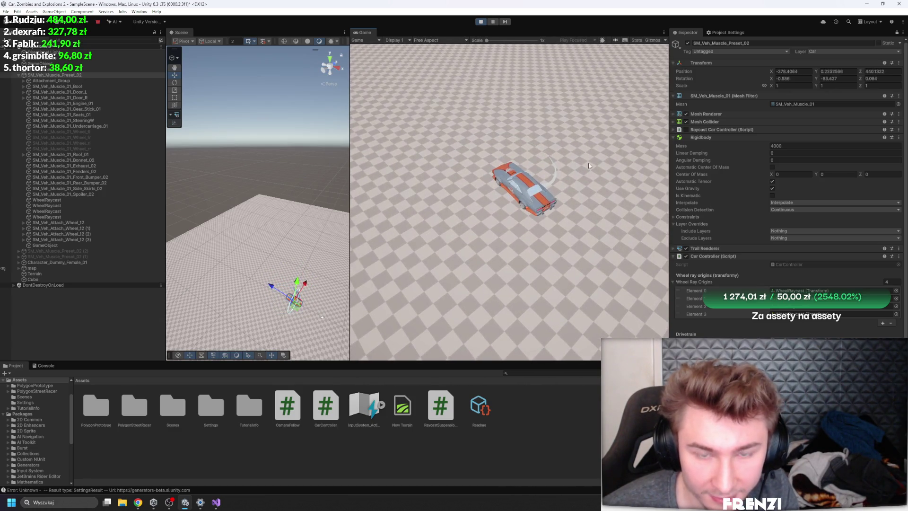
Step: Frame the car in the Scene view, orbit to a low side angle, then restart the game
double_click(48, 246)
drag(280, 207, 771, 239)
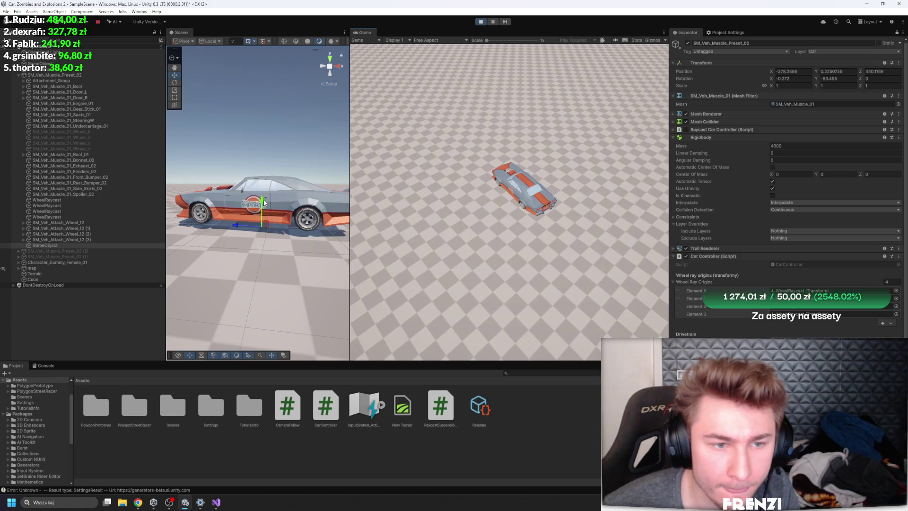
scroll(805, 266, down, 3)
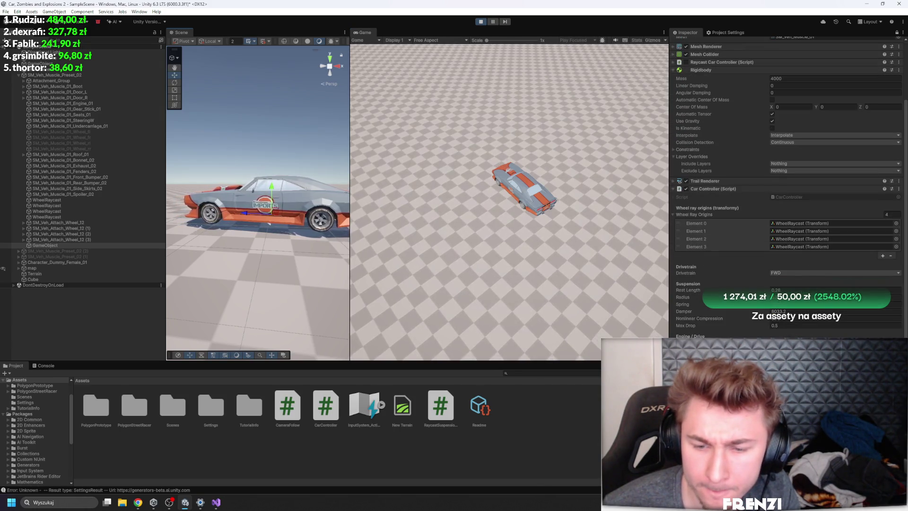
scroll(788, 192, up, 3)
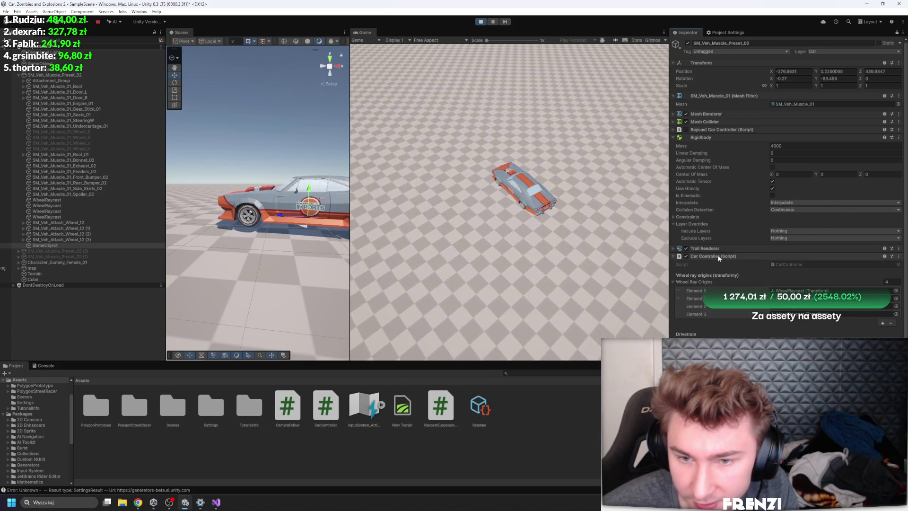
click(490, 86)
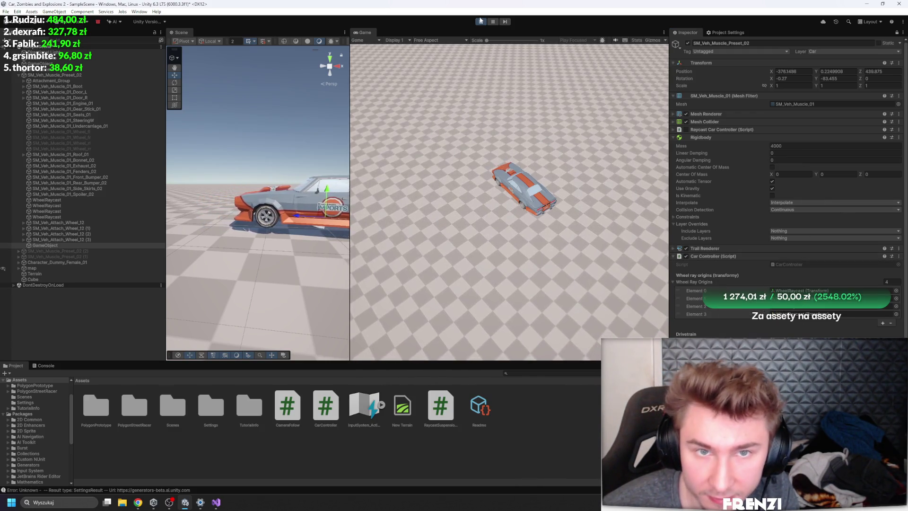
click(480, 21)
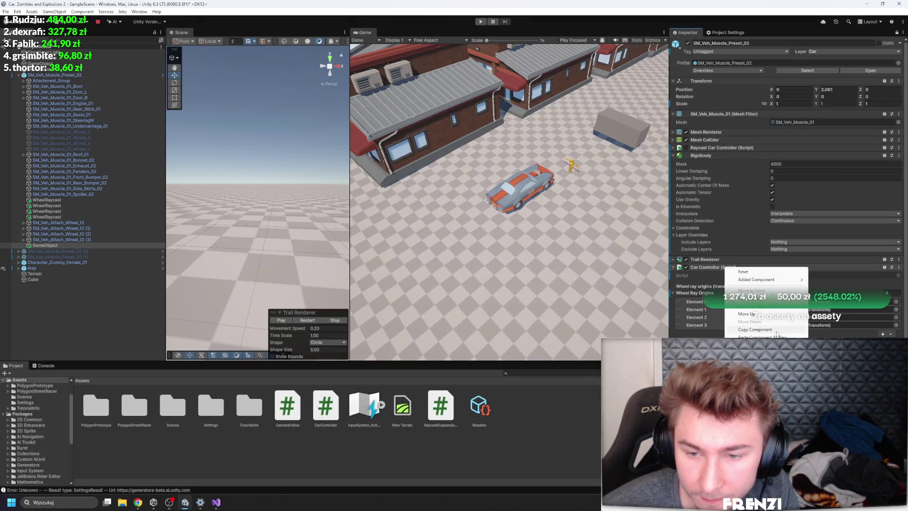
Step: Frame the car close up with F, stop the running game, and switch to the code editor
key(f)
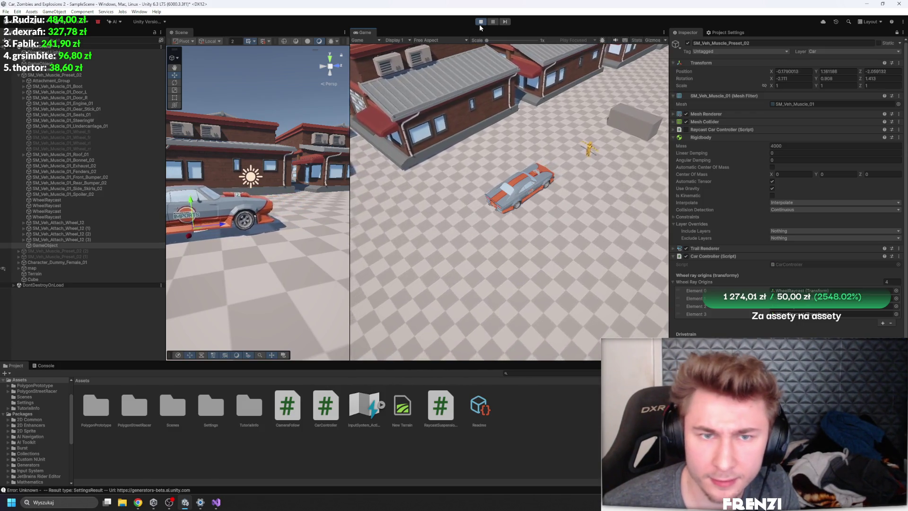
click(479, 24)
key(alt+Tab)
scroll(265, 284, up, 10)
scroll(266, 284, up, 5)
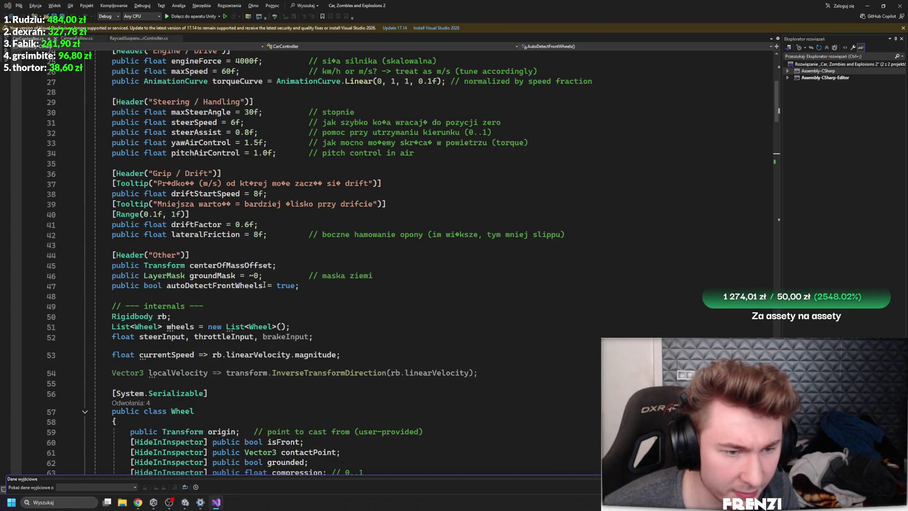
scroll(227, 373, up, 6)
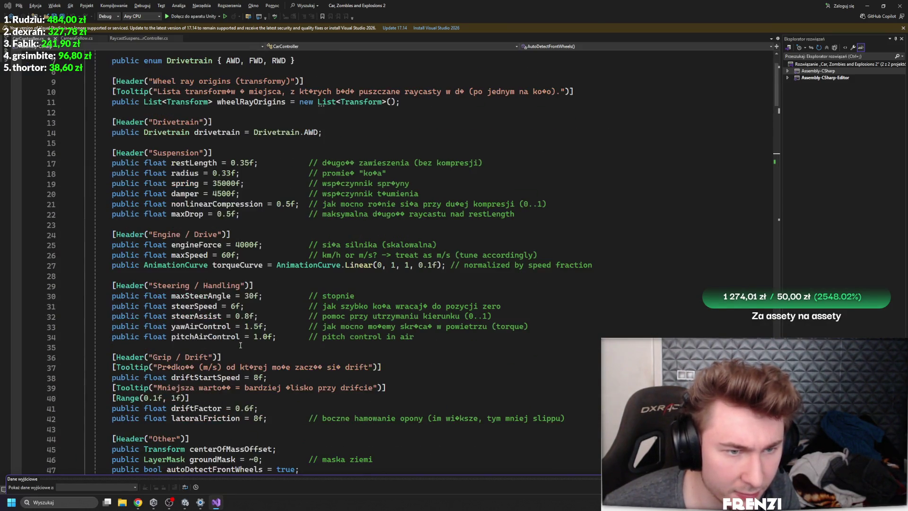
scroll(226, 174, down, 8)
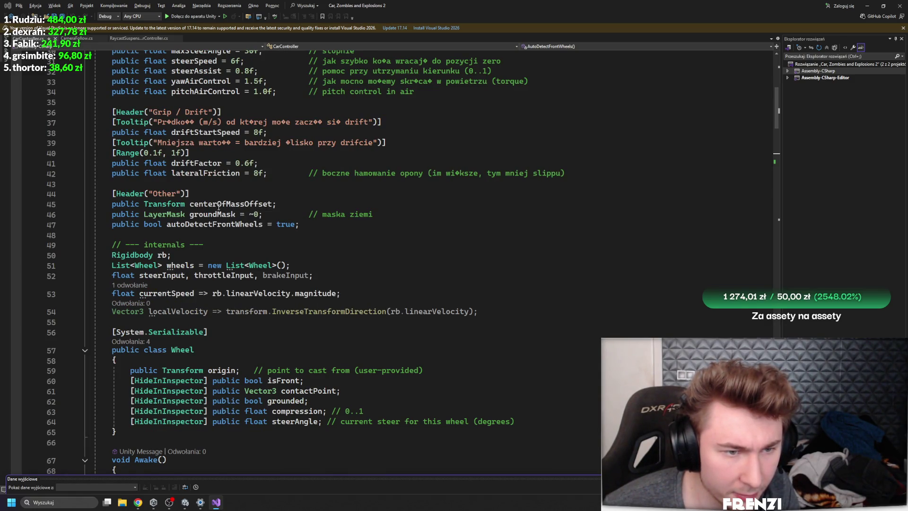
scroll(304, 247, down, 8)
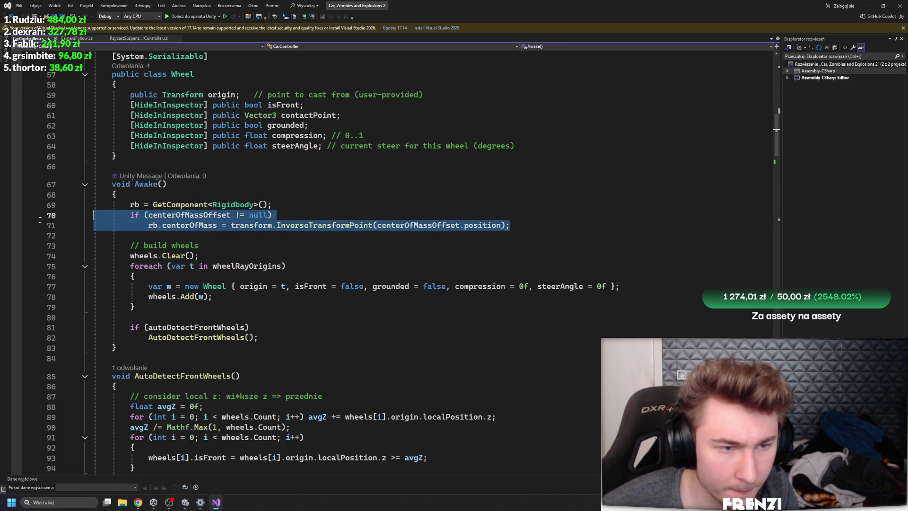
scroll(287, 254, down, 8)
scroll(180, 249, down, 4)
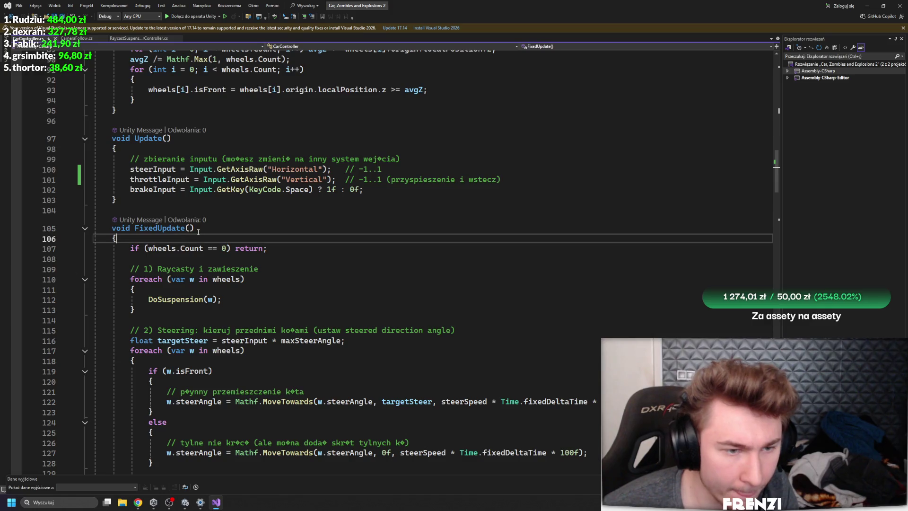
Step: Paste the centerOfMassOffset block at the start of FixedUpdate and return to Unity
key(Return)
key(Tab)
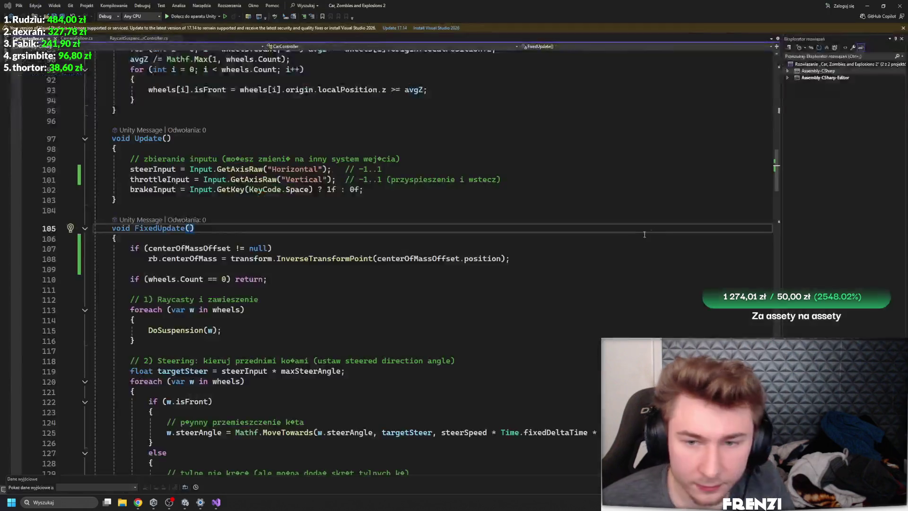
click(185, 461)
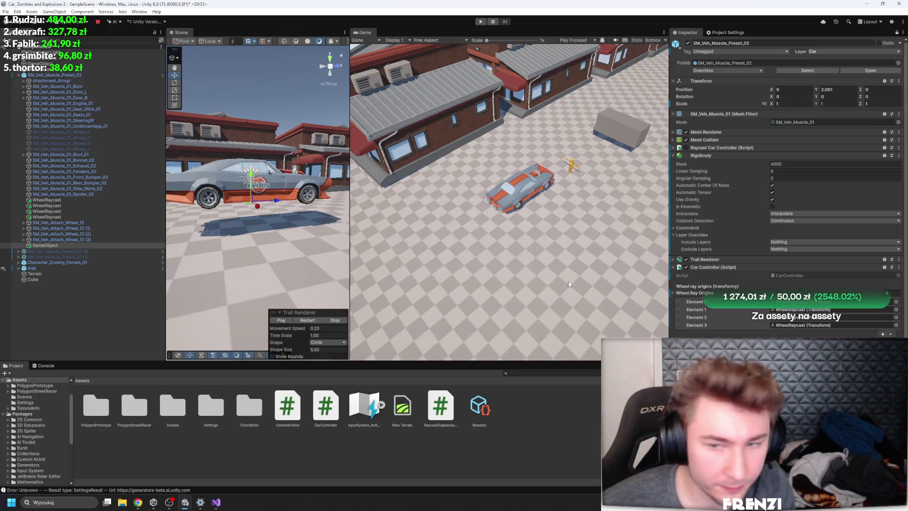
scroll(780, 266, down, 3)
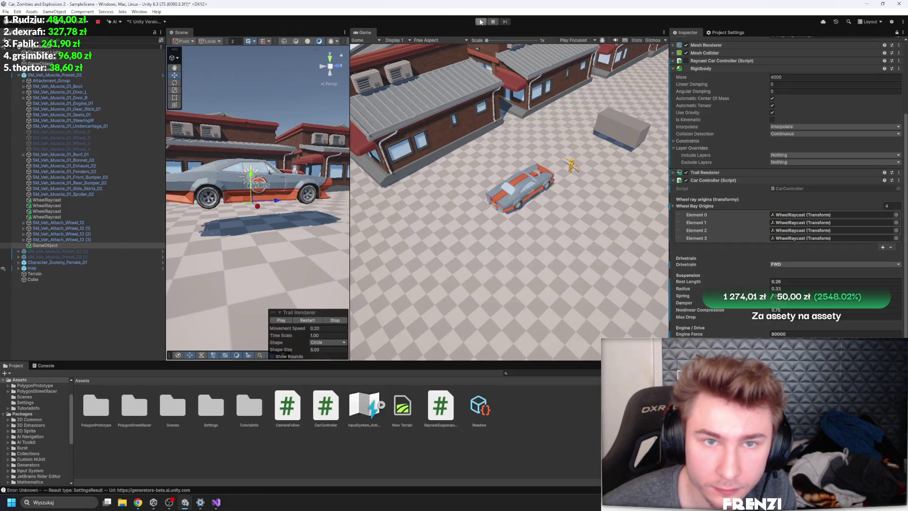
Step: Start the game and drive the car in left and right turns, swinging it around on open ground
click(480, 21)
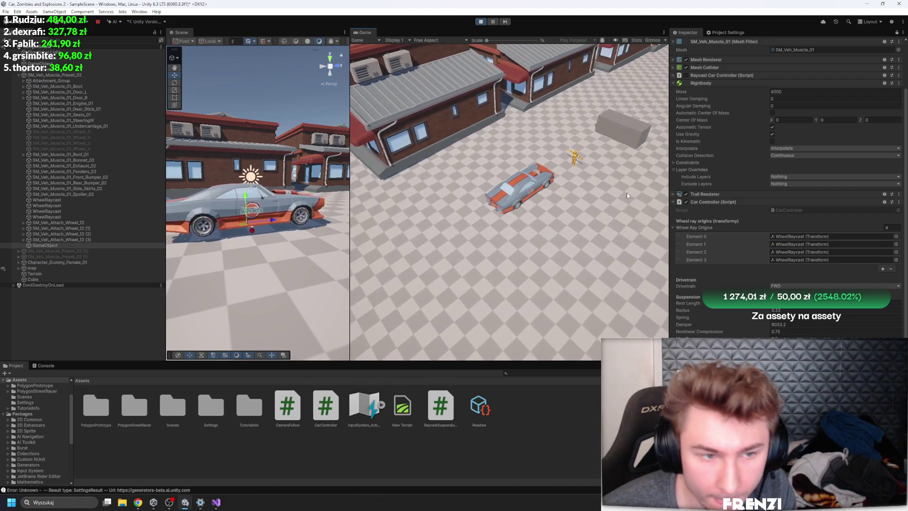
key(w)
key(a)
key(w)
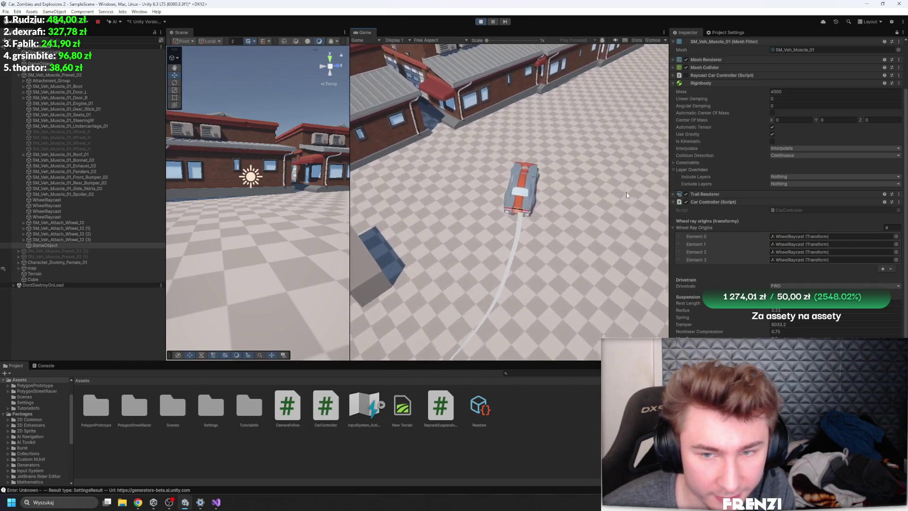
key(d)
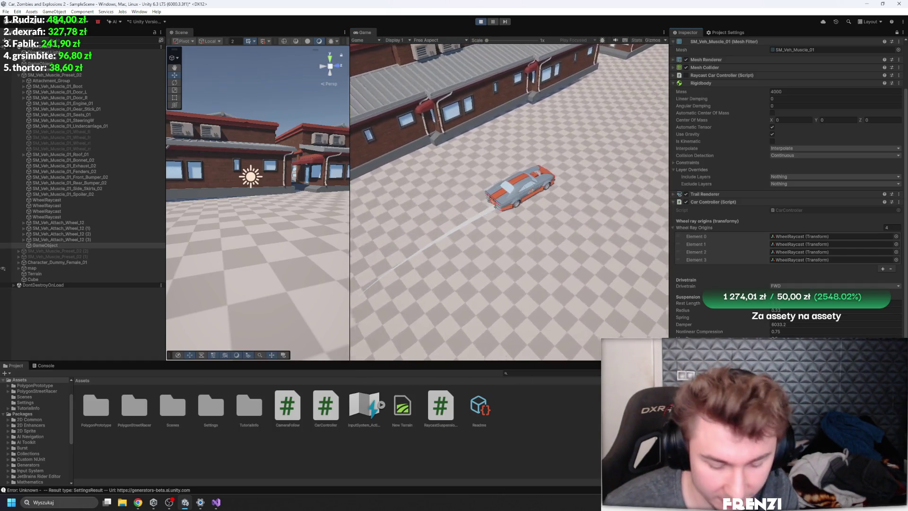
key(d)
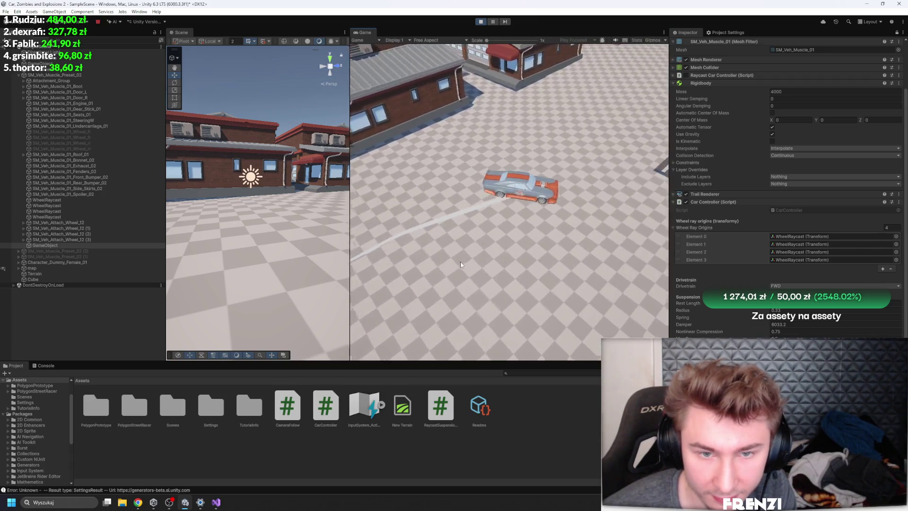
key(a)
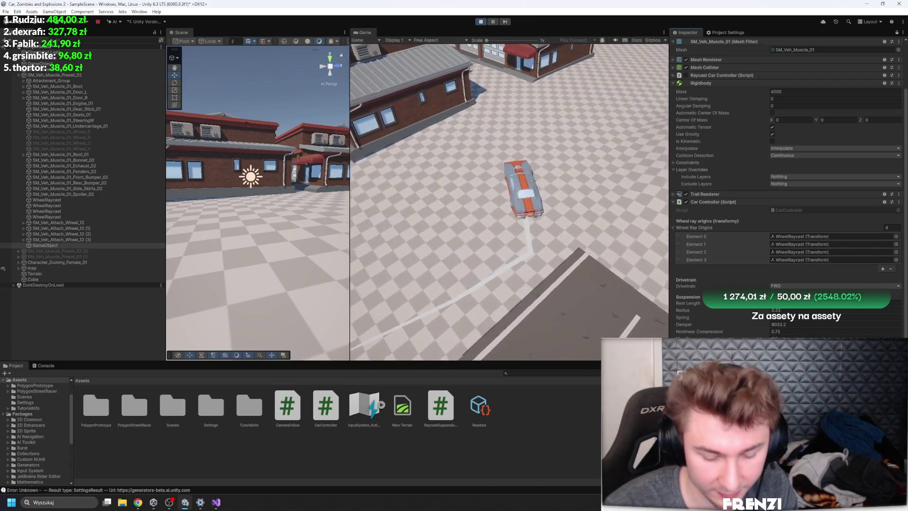
key(d)
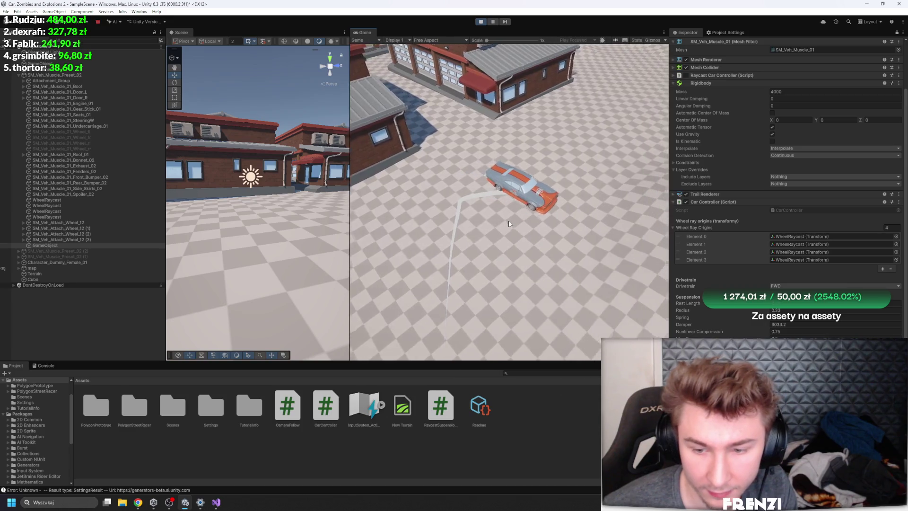
key(a)
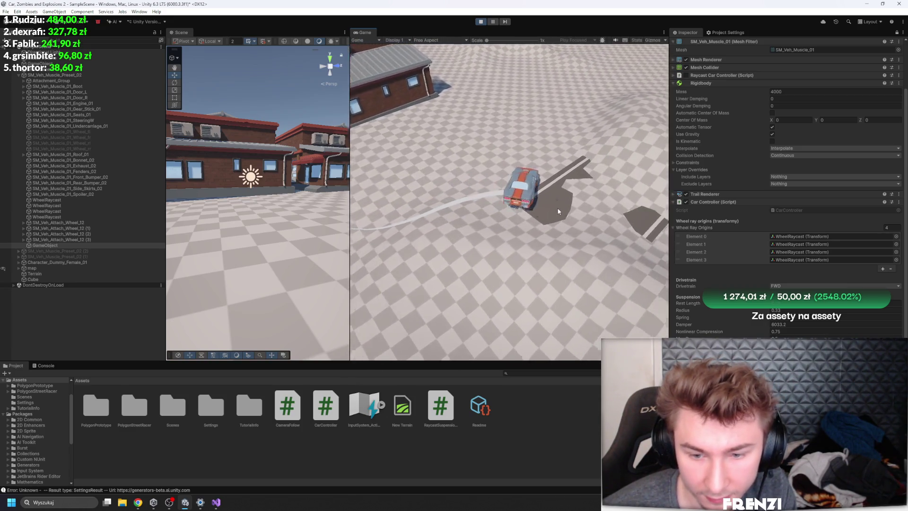
key(d)
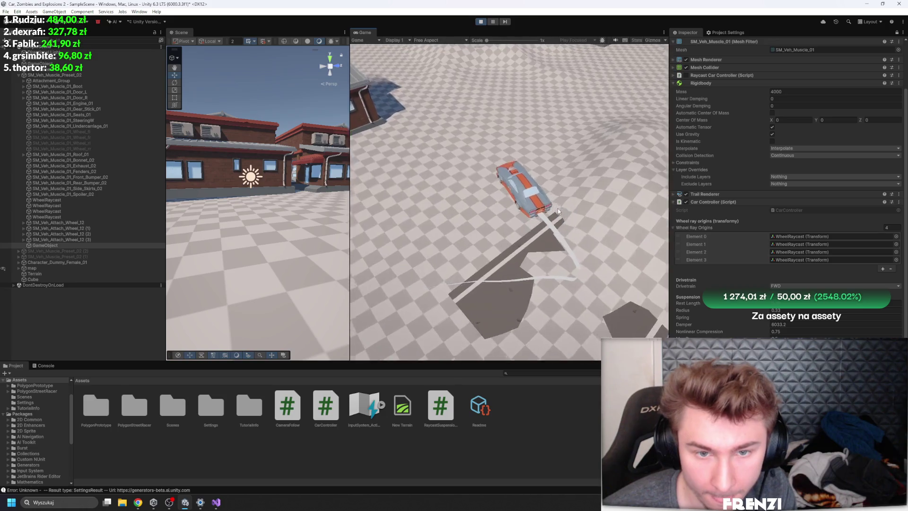
Step: Drift and spin the car beside a building, then drive back onto open ground
key(w)
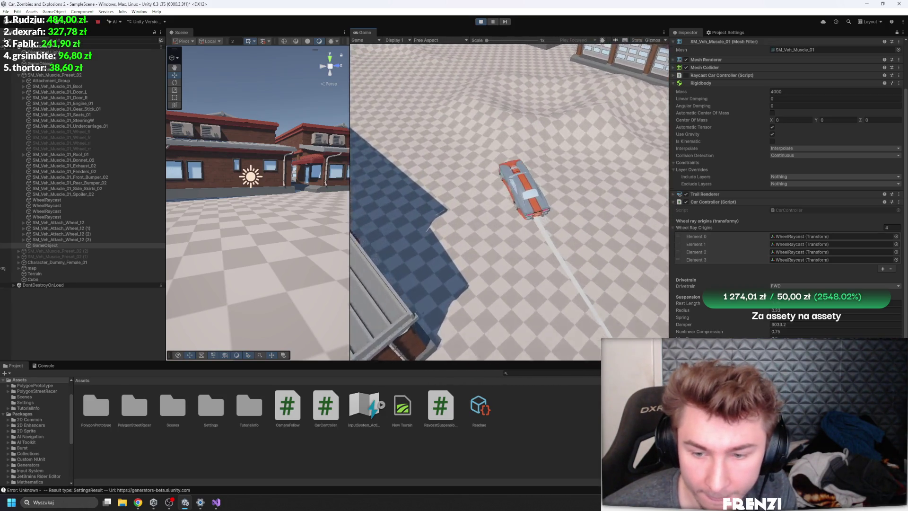
key(d)
key(w)
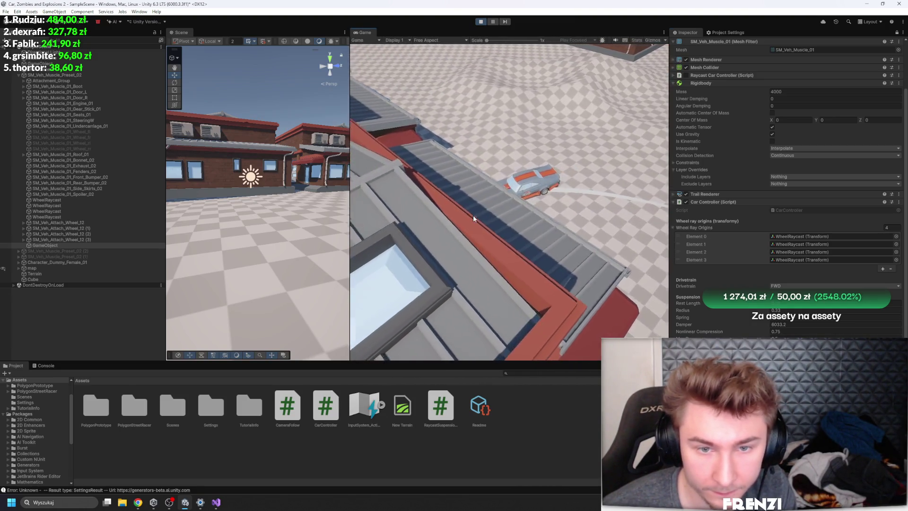
key(a)
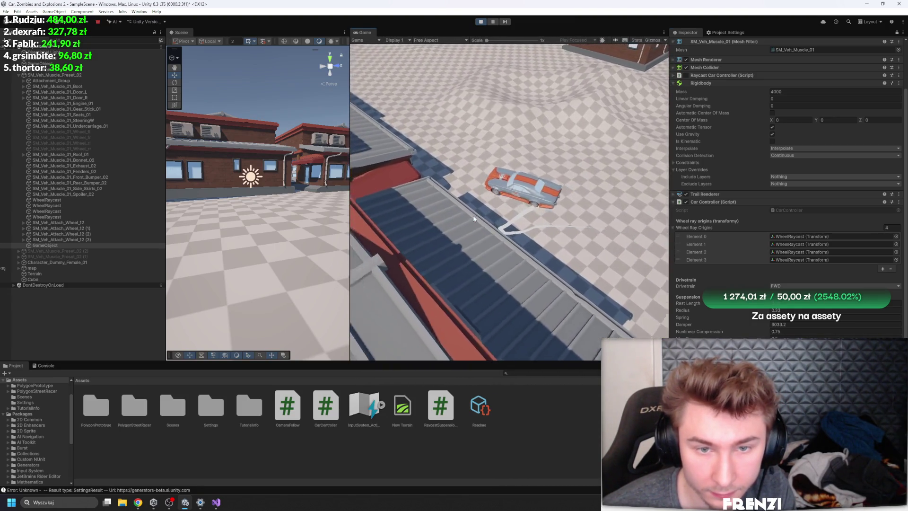
key(w)
key(a)
key(w)
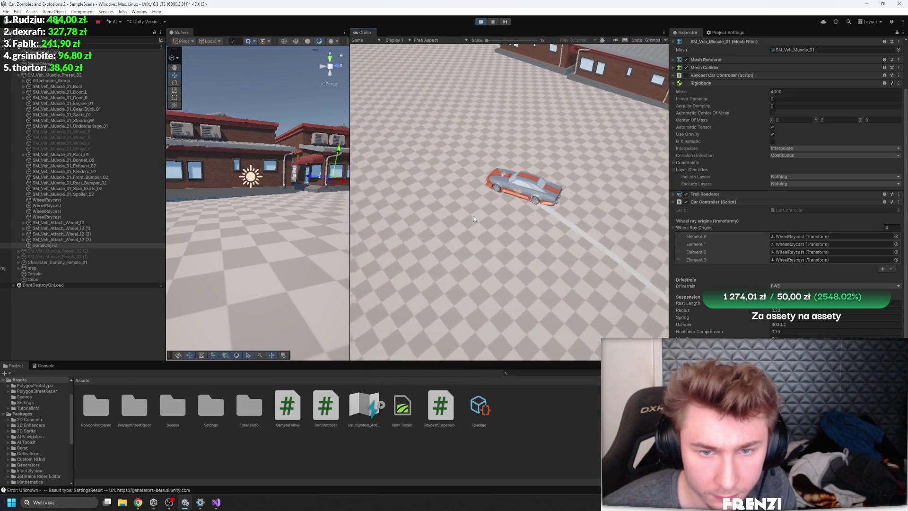
Step: Drive straight stretches and weave the car left and right across the test ground
key(d)
key(w)
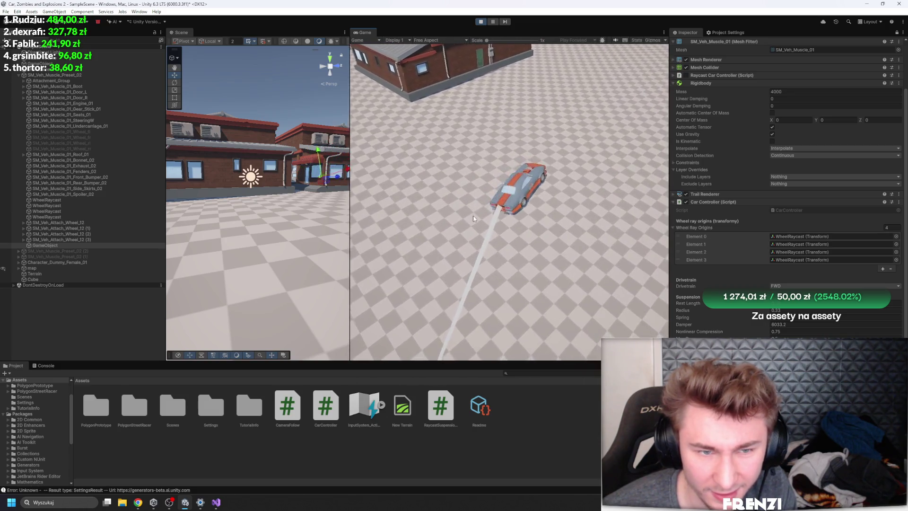
key(a)
key(d)
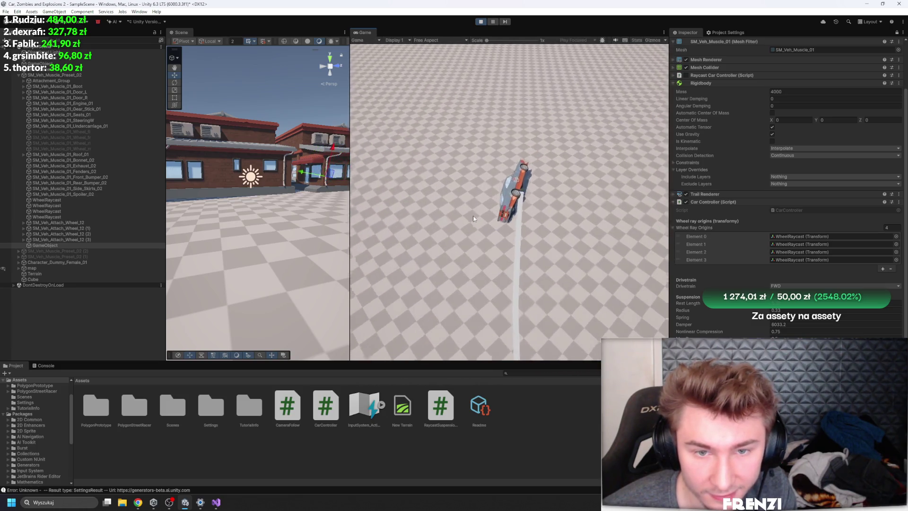
key(a)
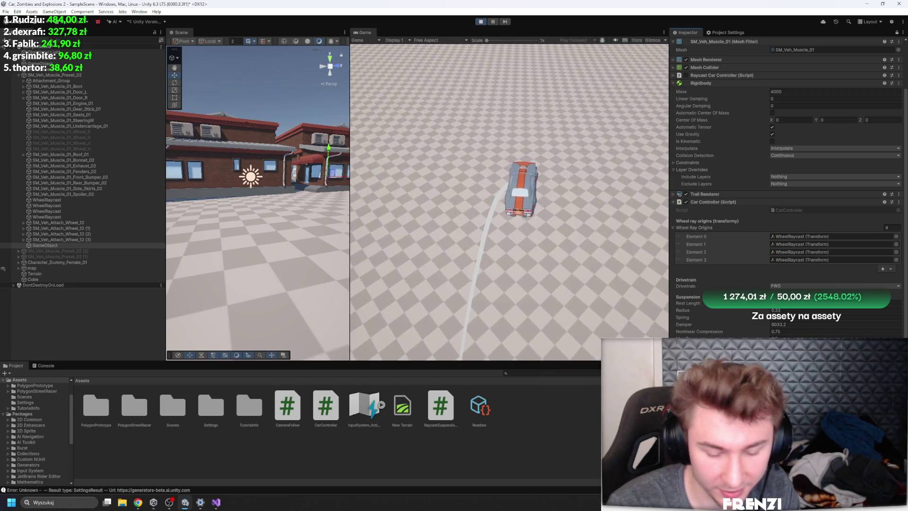
key(a)
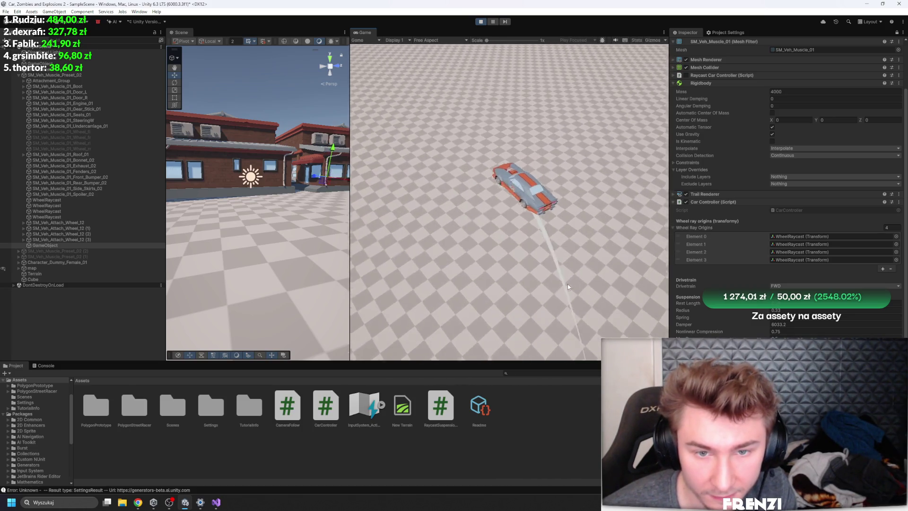
key(a)
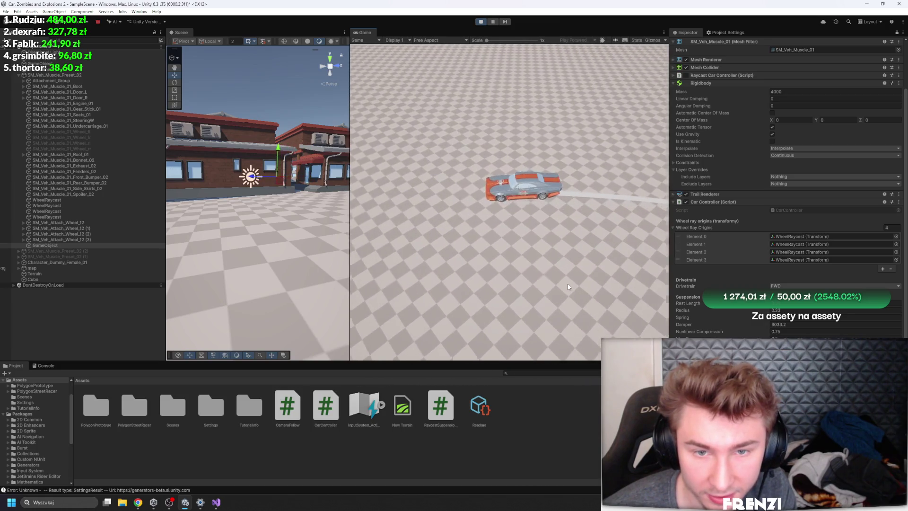
Step: Drift the car toward the camera until it rolls onto its side, then pause the game
key(a)
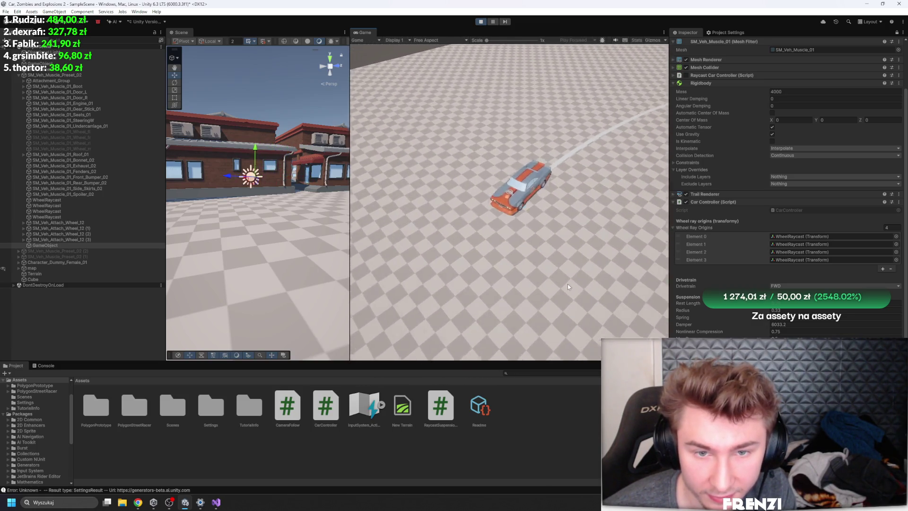
key(a)
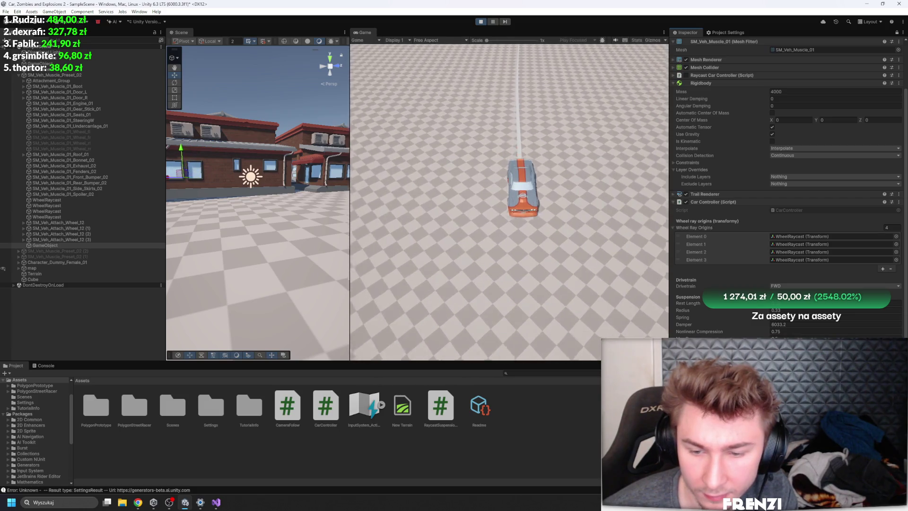
key(a)
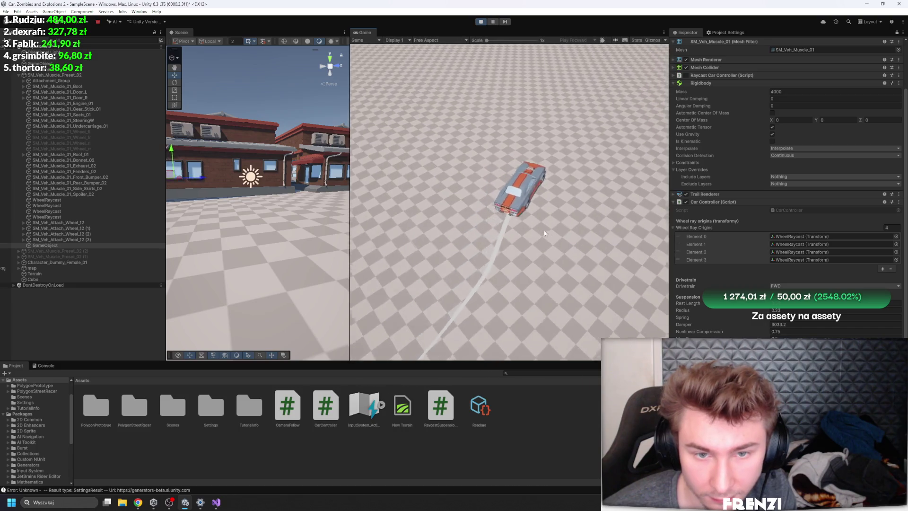
key(a)
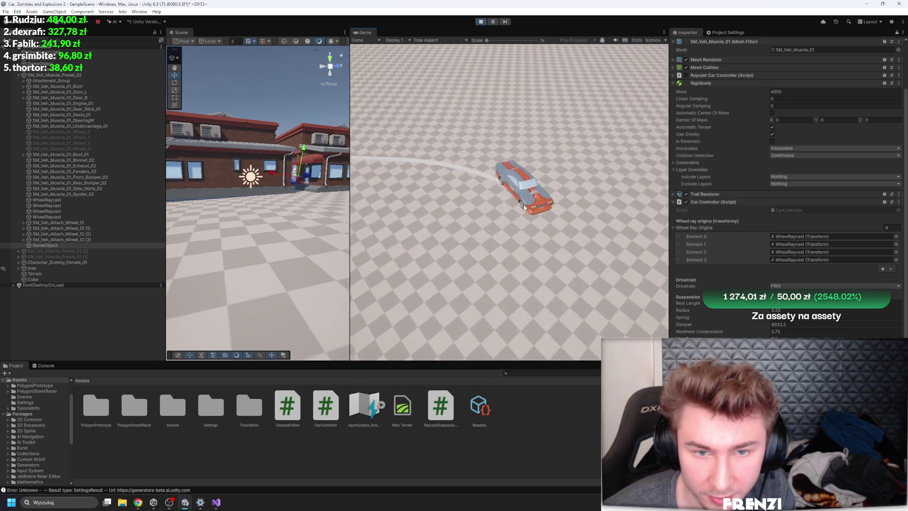
click(493, 22)
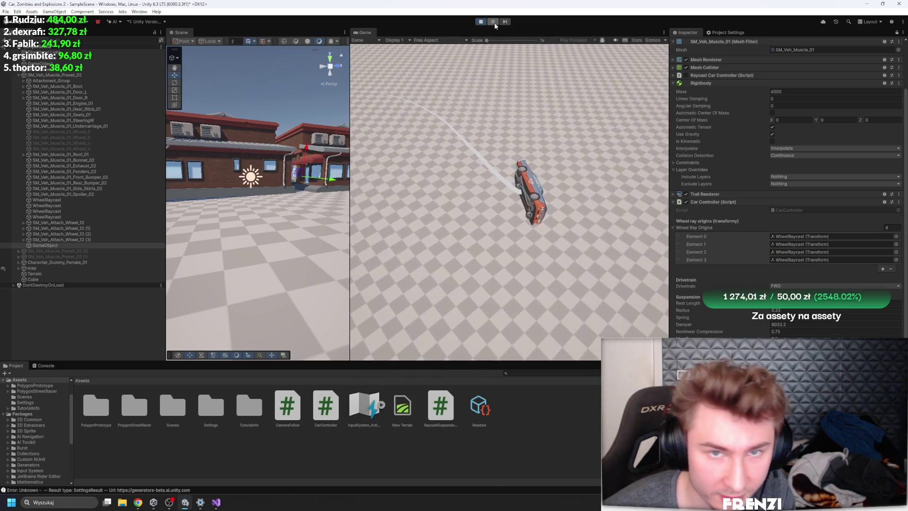
Step: Search the CarController script for drift and show the call hierarchy of driftFactor
click(215, 503)
key(ctrl+f)
text(d)
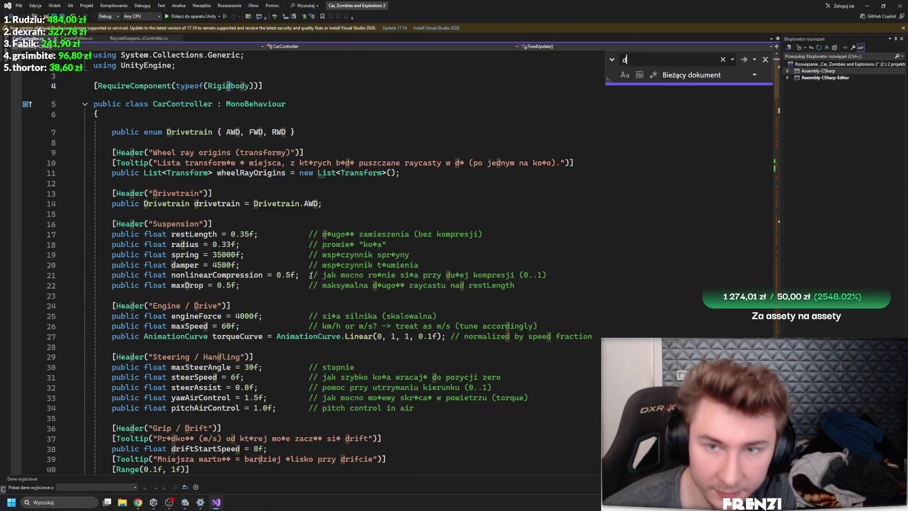
text(rift)
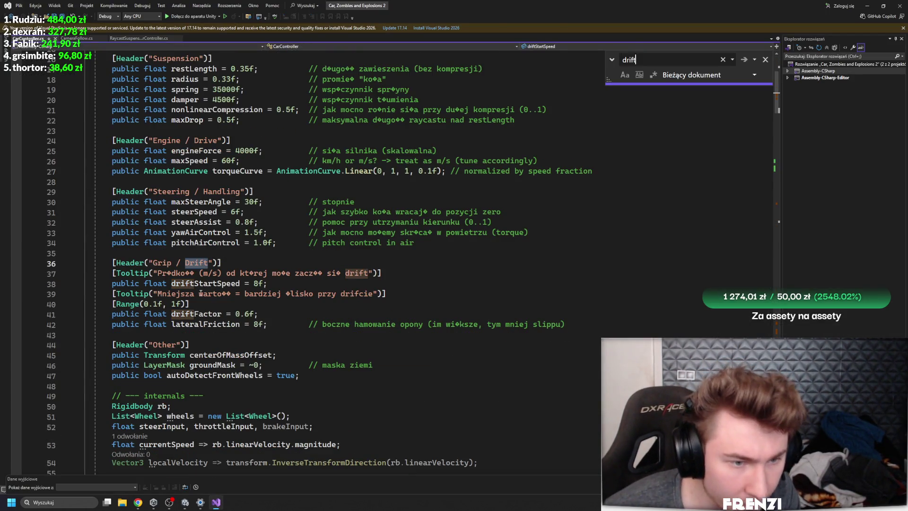
click(207, 314)
right_click(202, 314)
click(227, 390)
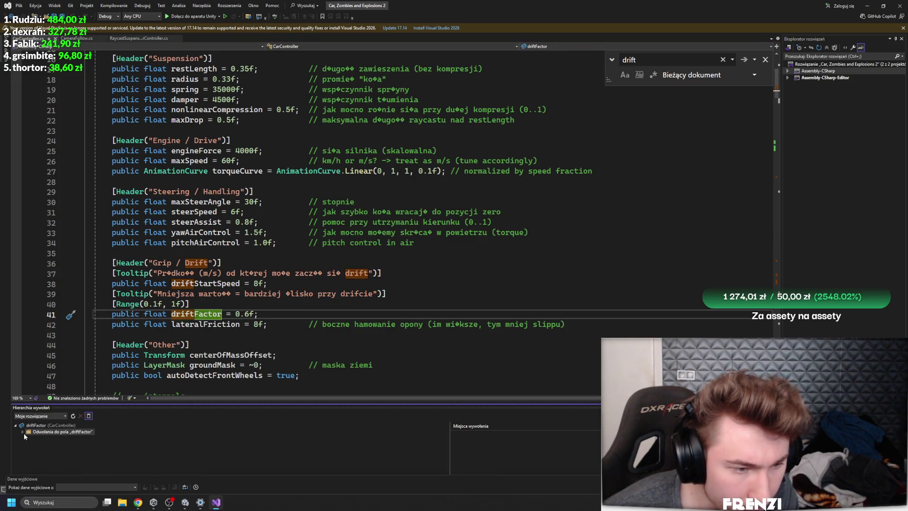
Step: Jump to ApplyLateralForces to review the drift grip reduction, then switch back to Unity
click(57, 439)
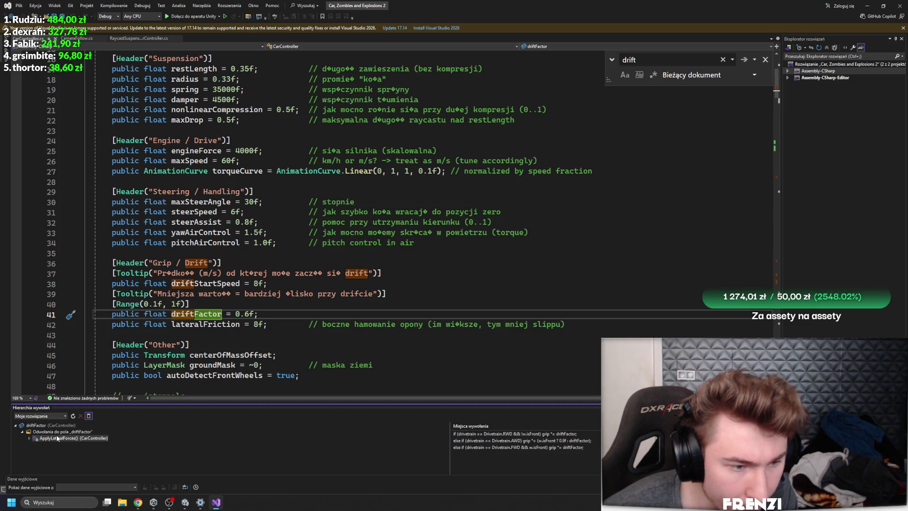
double_click(53, 439)
scroll(344, 213, down, 4)
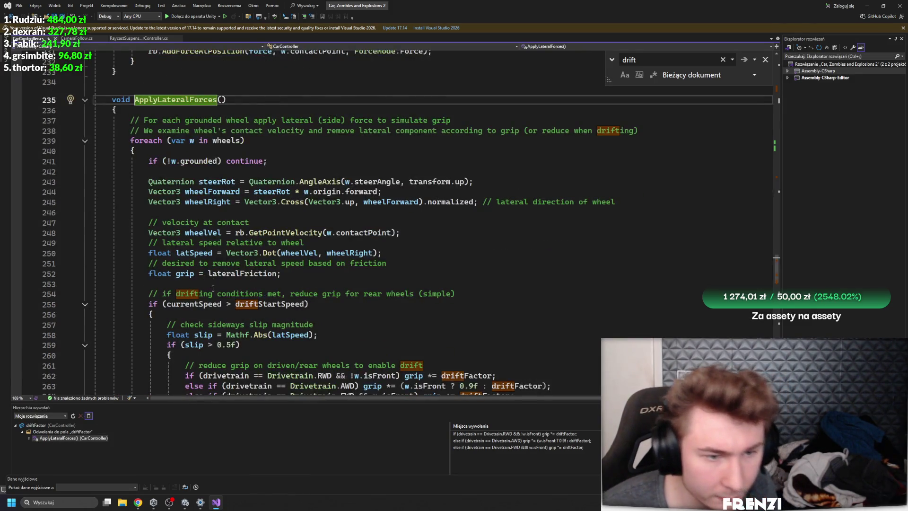
scroll(345, 213, down, 7)
click(285, 151)
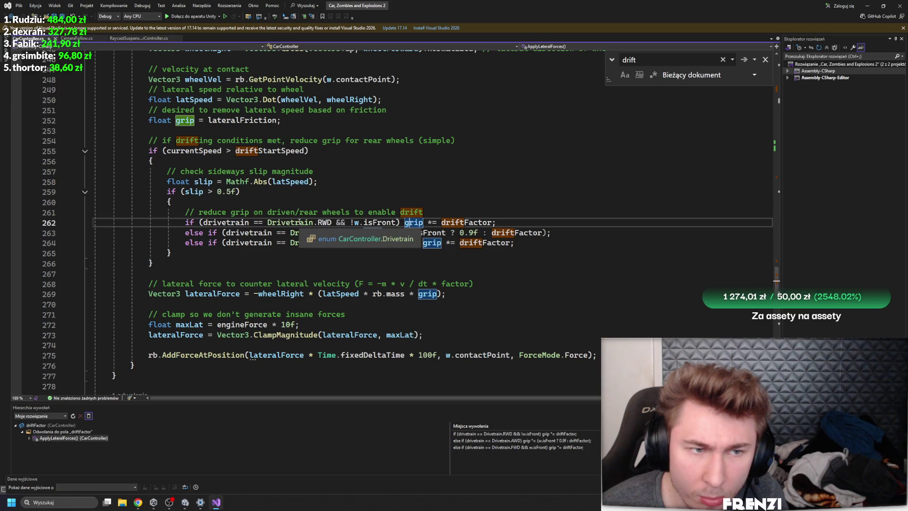
scroll(302, 222, up, 3)
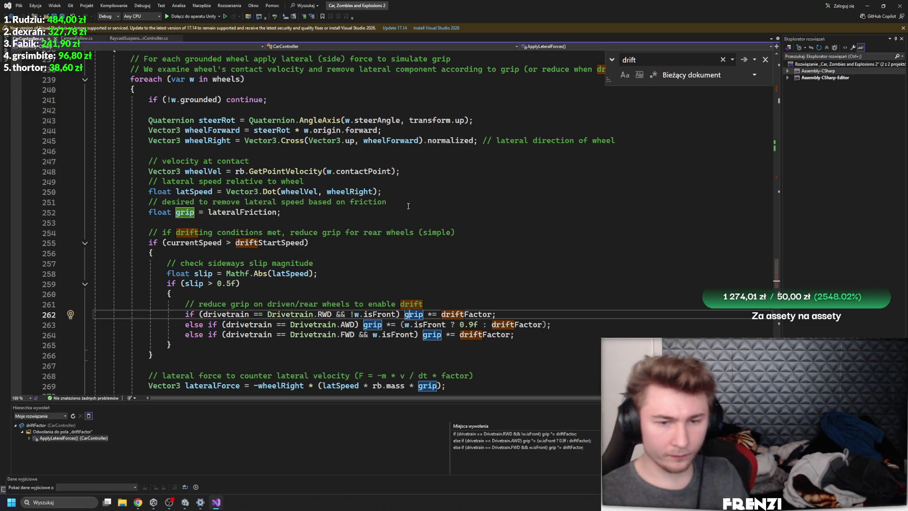
key(alt+Tab)
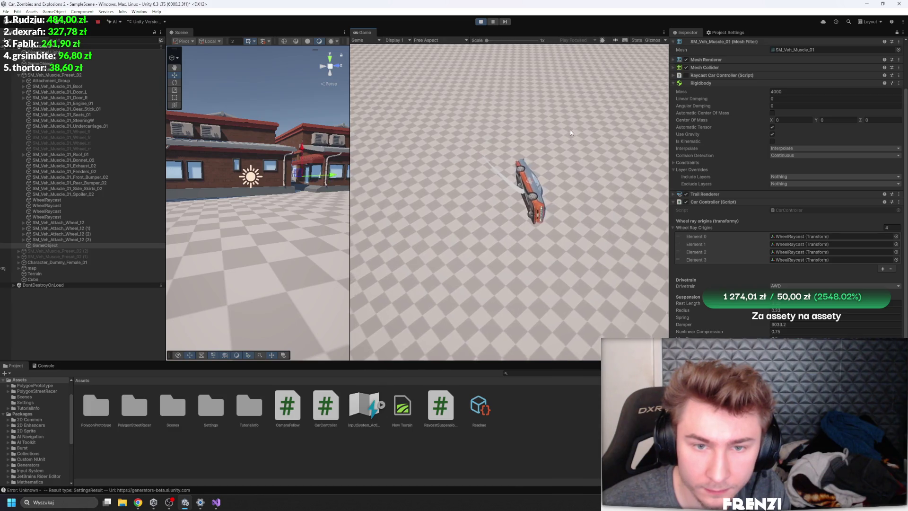
Step: Steer the AWD car into drifts, glancing at the CarController code in between
key(w)
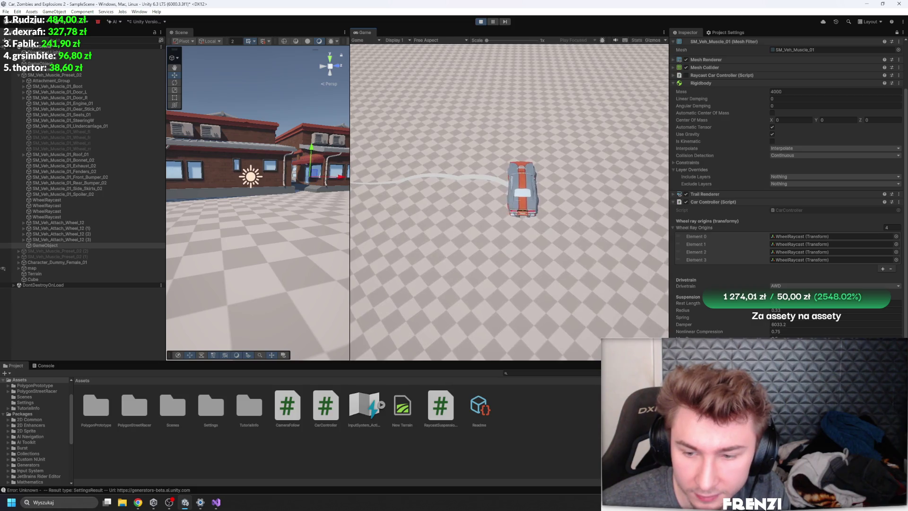
click(218, 503)
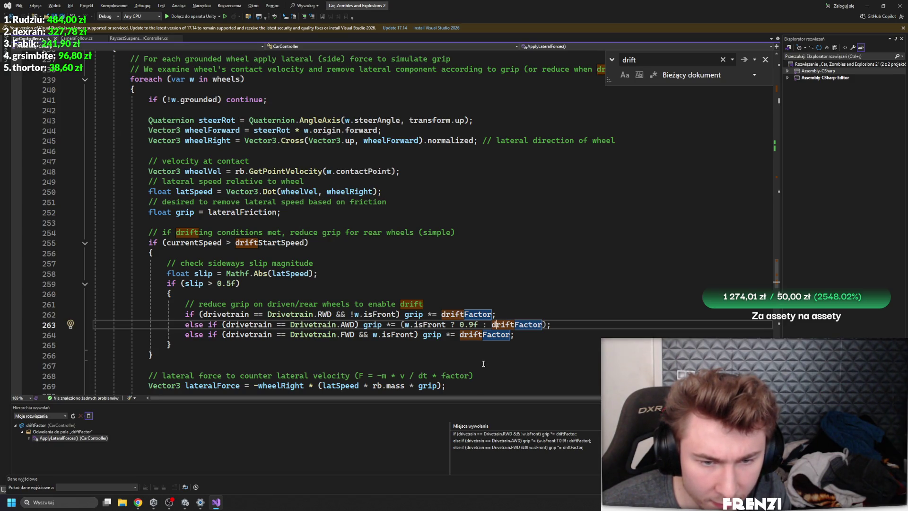
key(alt+Tab)
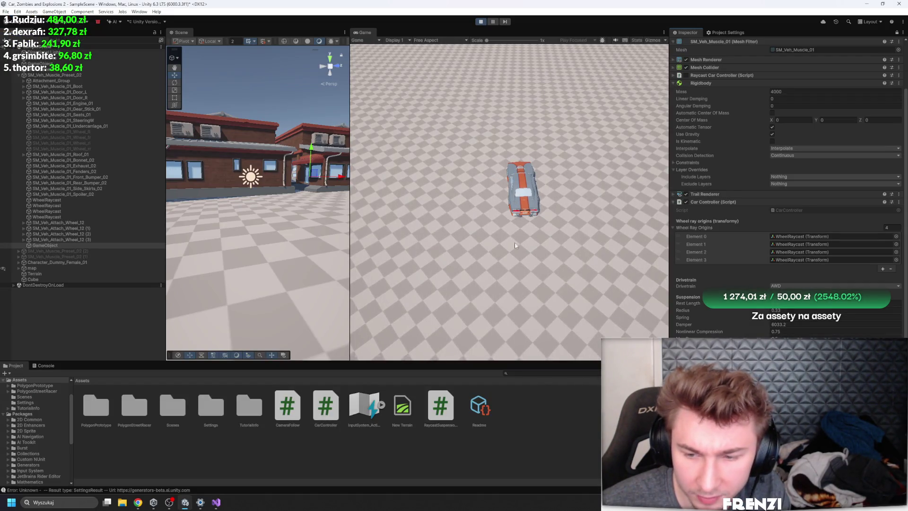
key(a)
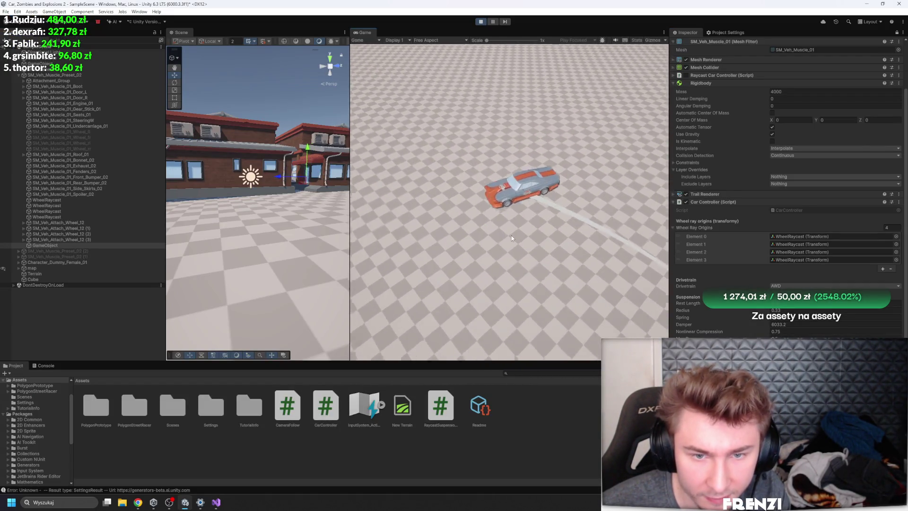
key(d)
key(a)
key(d)
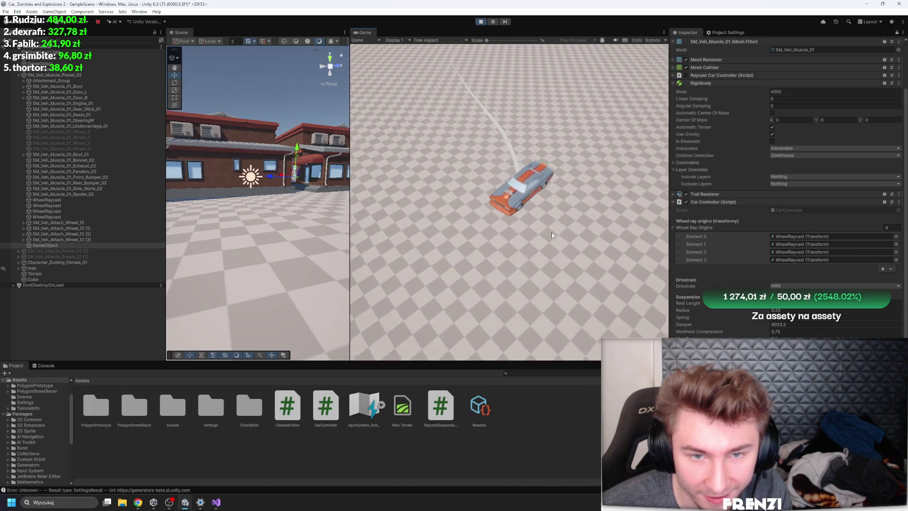
key(d)
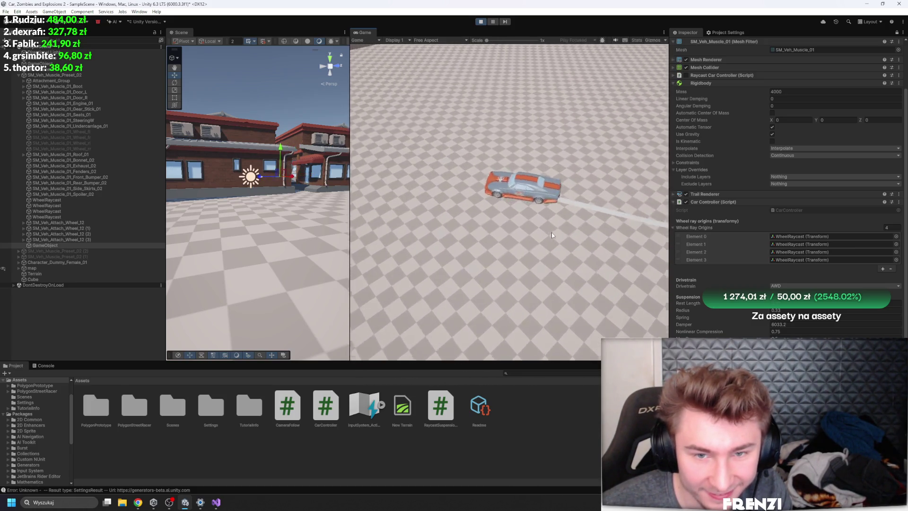
Step: Spin the car through drifts until it rights itself, then drive a full loop and a straight
key(d)
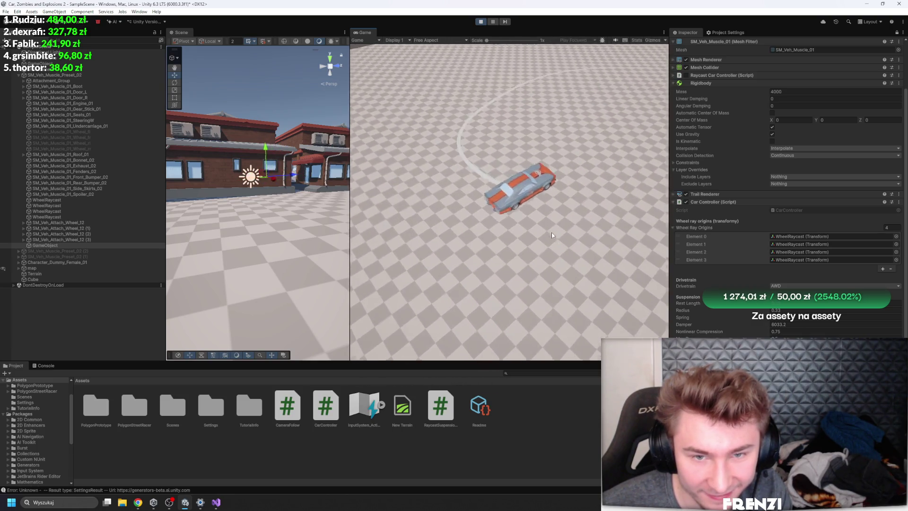
key(d)
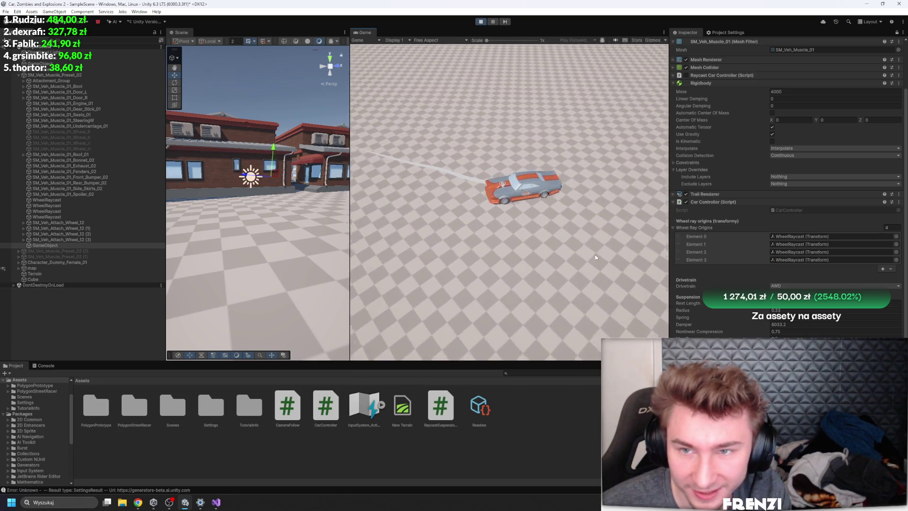
key(d)
key(d)
key(d)
key(a)
key(a)
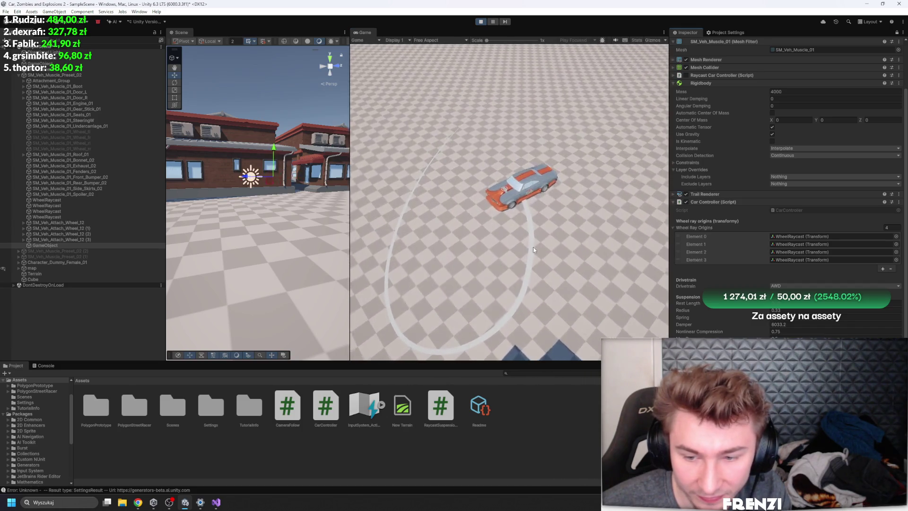
key(a)
key(w)
key(a)
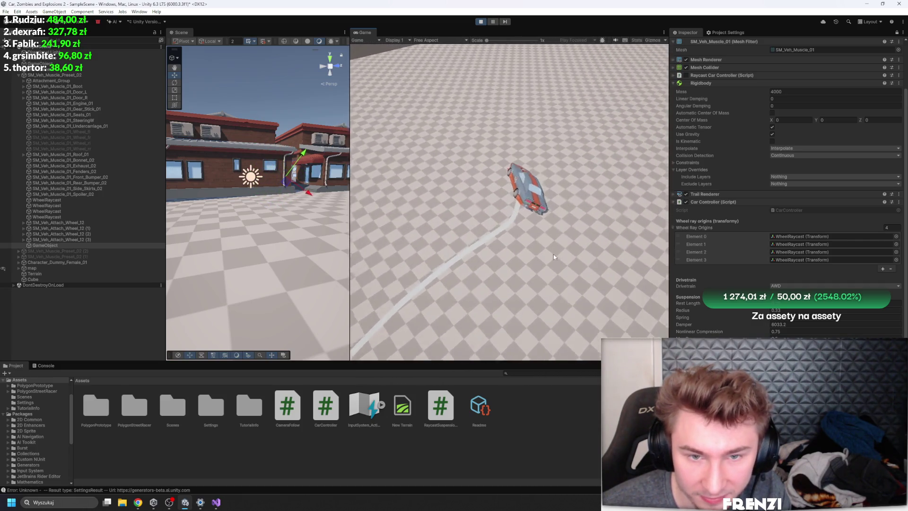
key(d)
key(d)
key(d)
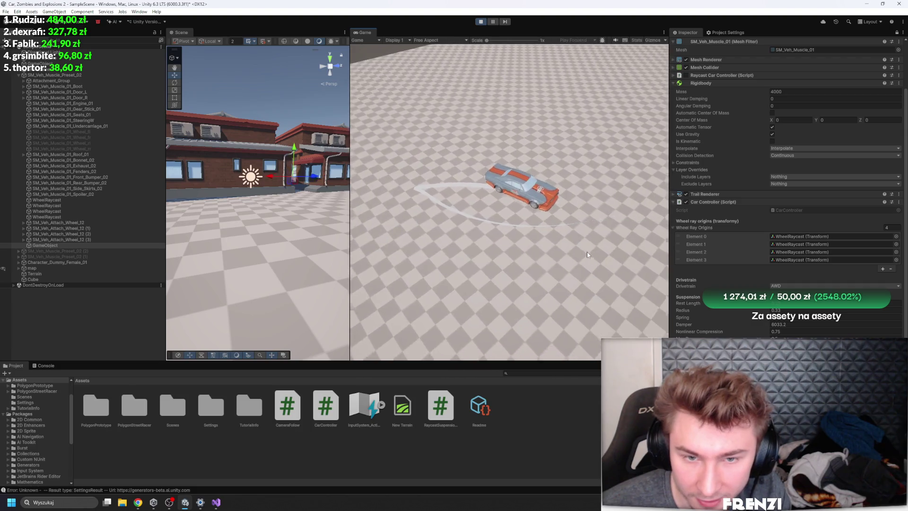
key(d)
key(d)
key(d)
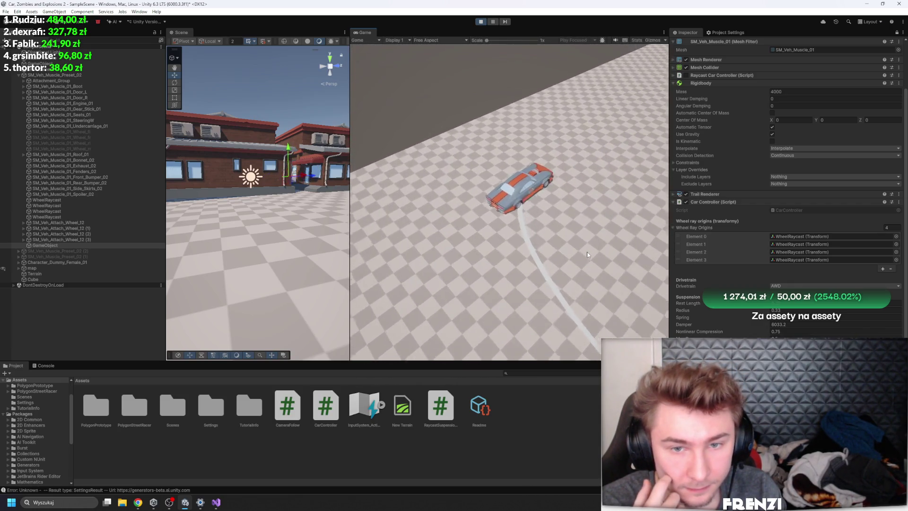
key(d)
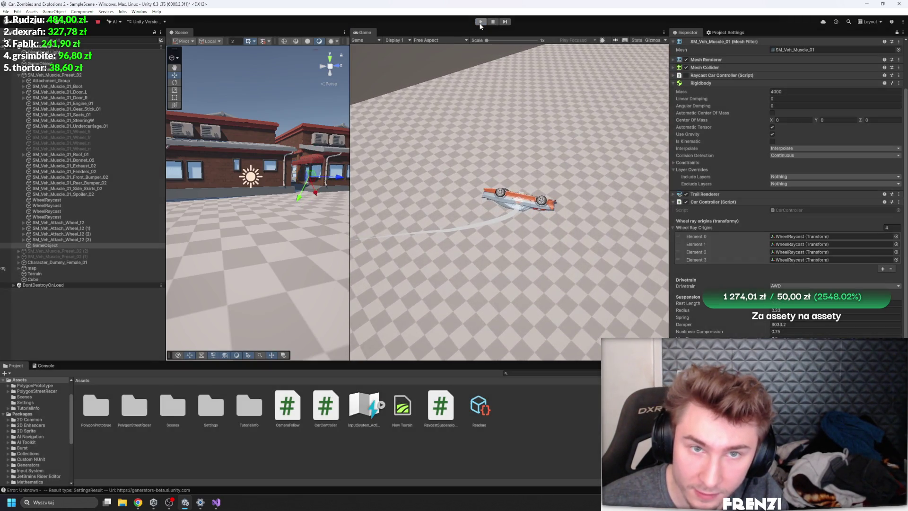
Step: Restart Play mode, set the Car Controller Drivetrain to RWD, test-drive, then stop the game
click(481, 21)
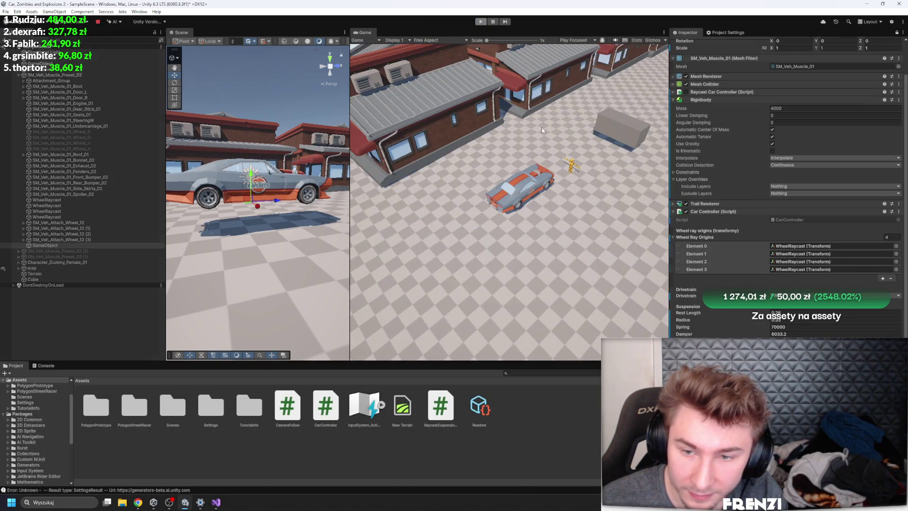
key(ctrl+p)
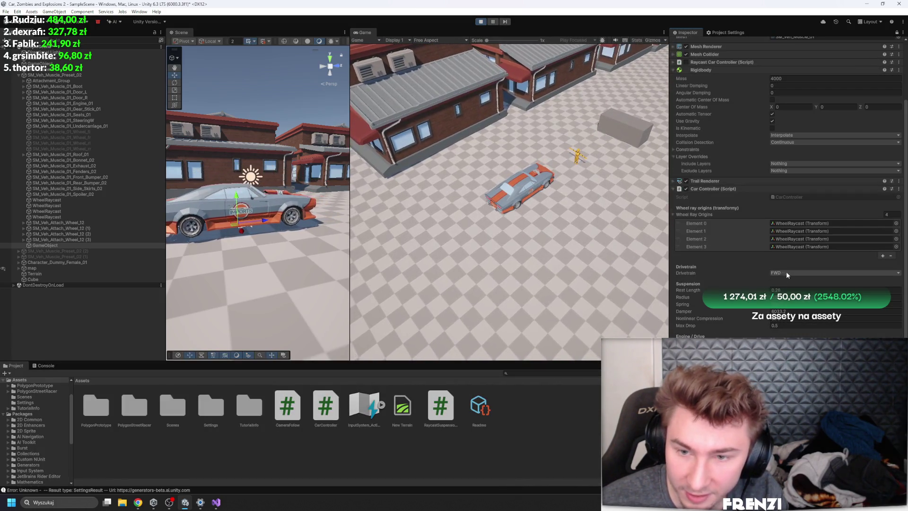
click(789, 280)
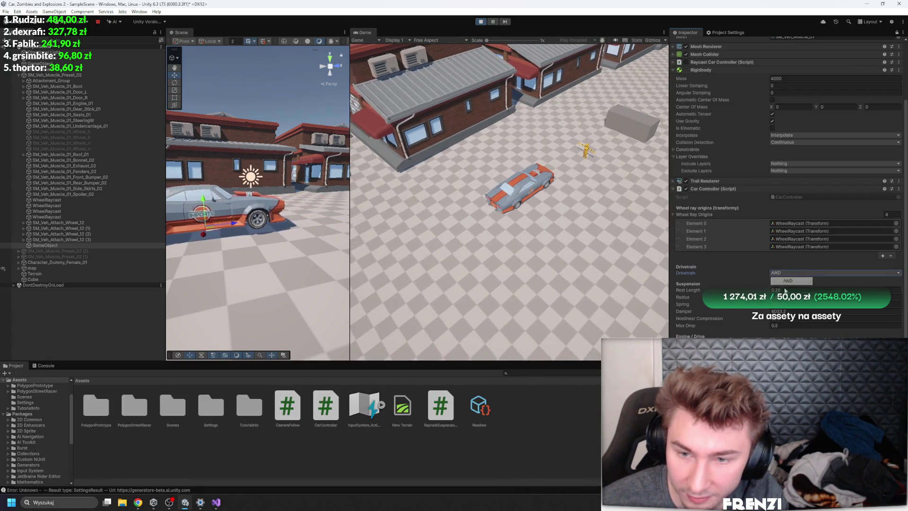
click(789, 276)
click(788, 296)
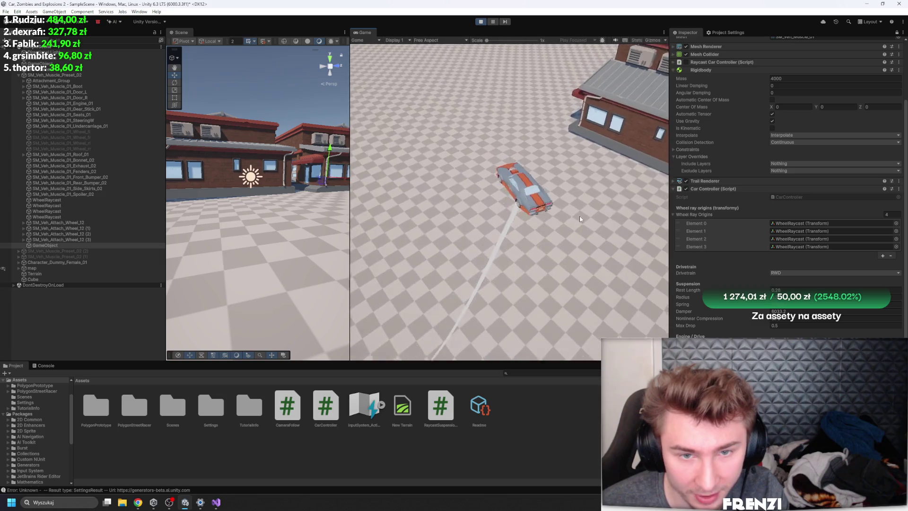
click(481, 22)
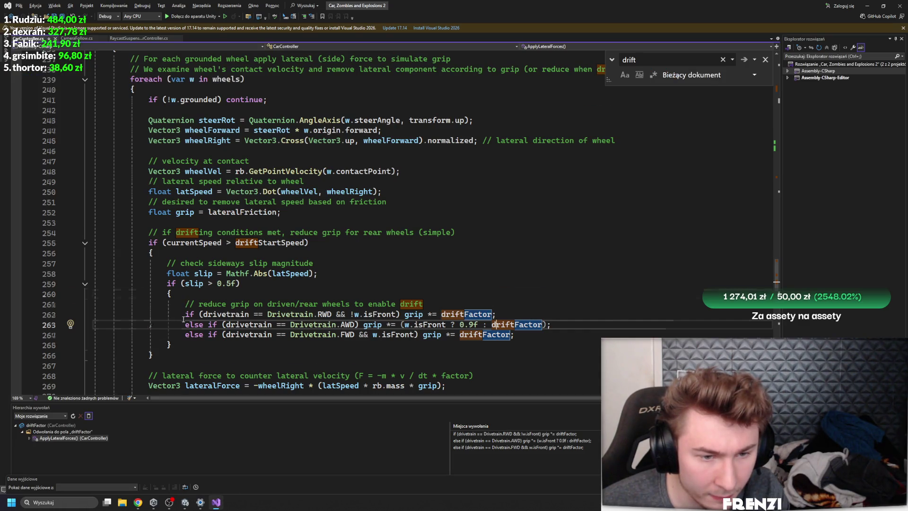
scroll(183, 319, down, 2)
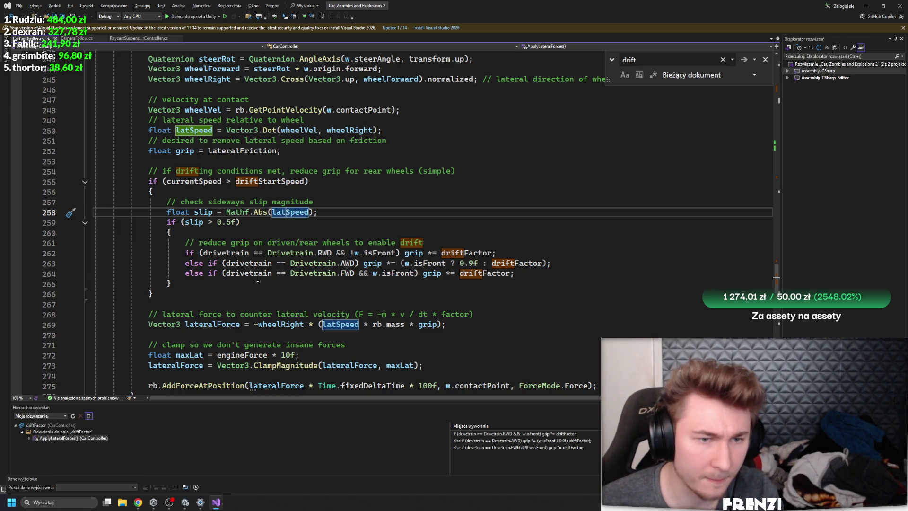
scroll(259, 282, up, 2)
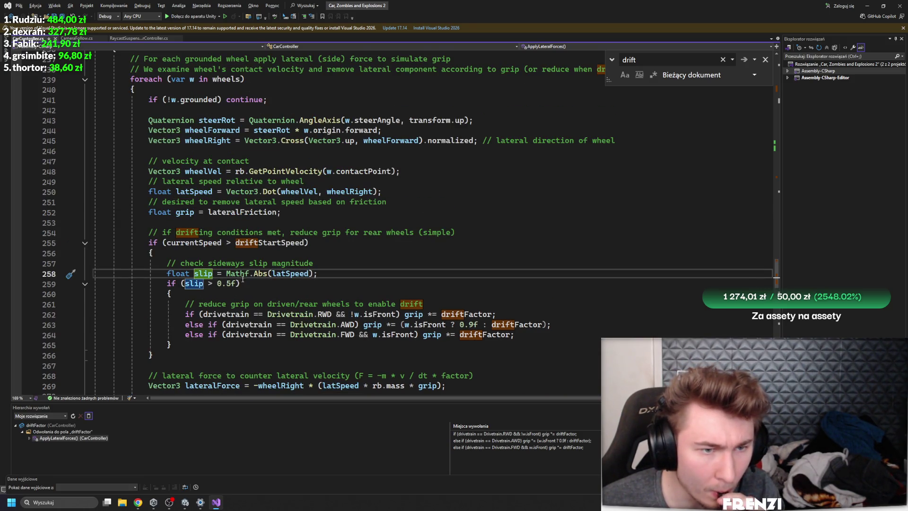
scroll(203, 295, up, 1)
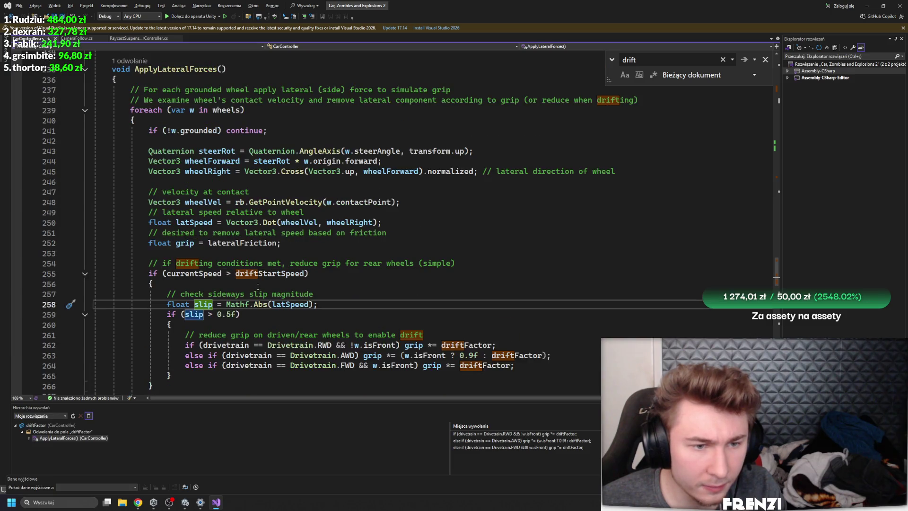
scroll(331, 275, up, 6)
scroll(347, 269, up, 9)
scroll(365, 263, up, 12)
scroll(383, 255, up, 7)
scroll(393, 251, down, 7)
scroll(393, 252, down, 17)
scroll(394, 252, down, 7)
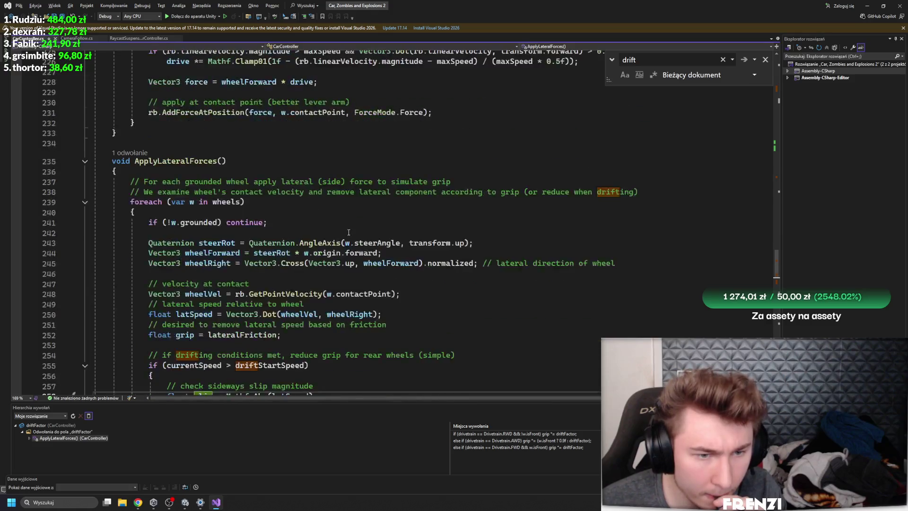
scroll(284, 270, down, 4)
click(206, 274)
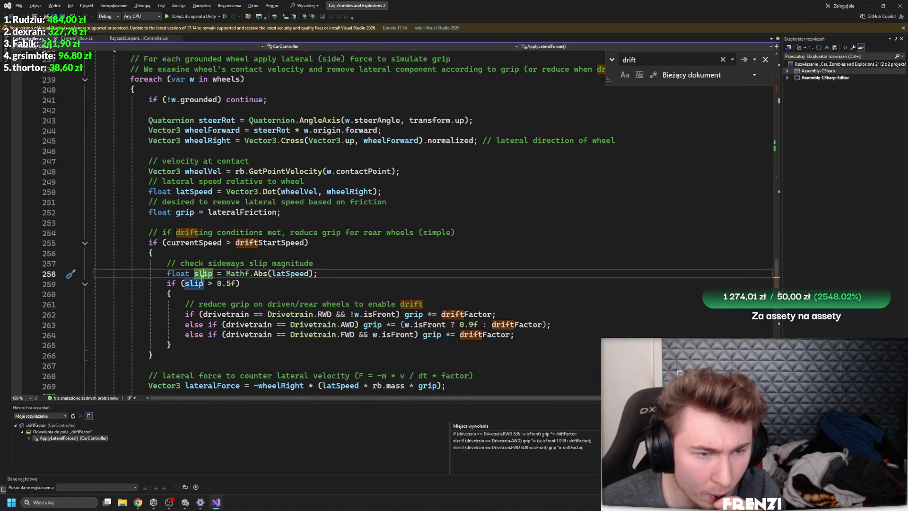
click(291, 274)
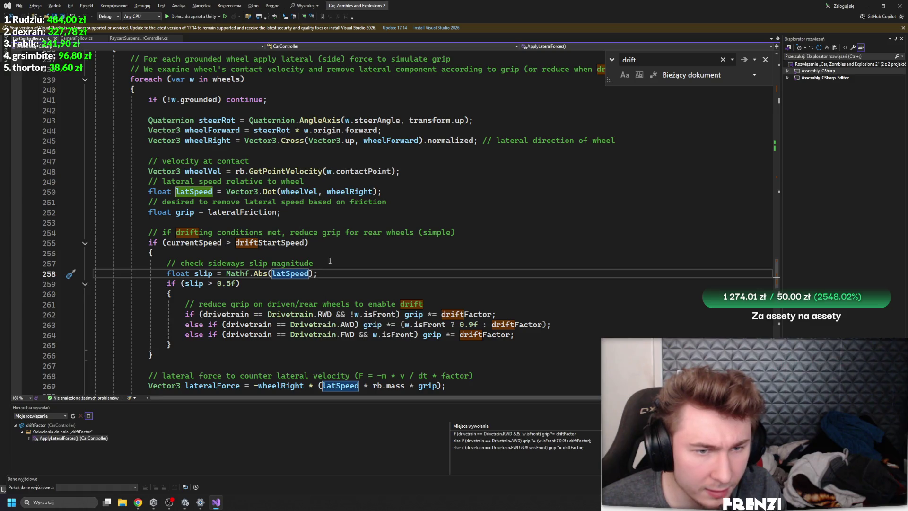
mouse_move(298, 192)
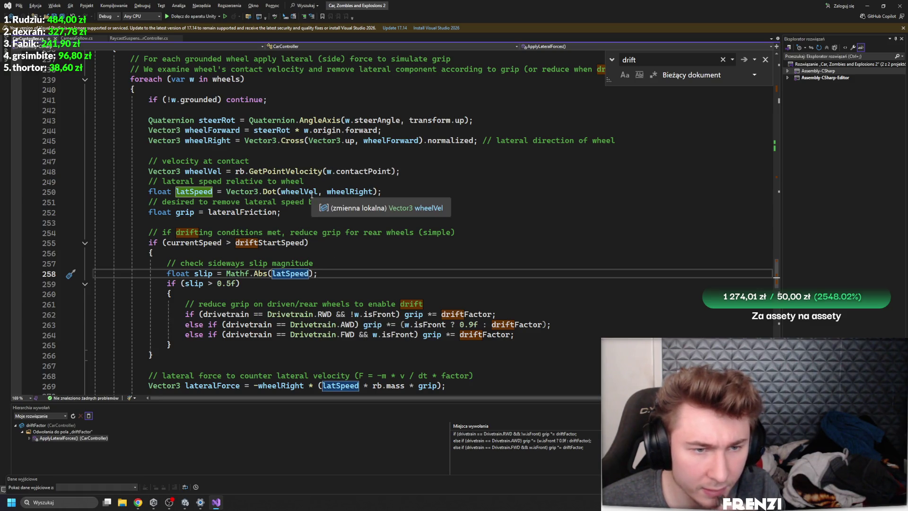
scroll(312, 197, up, 1)
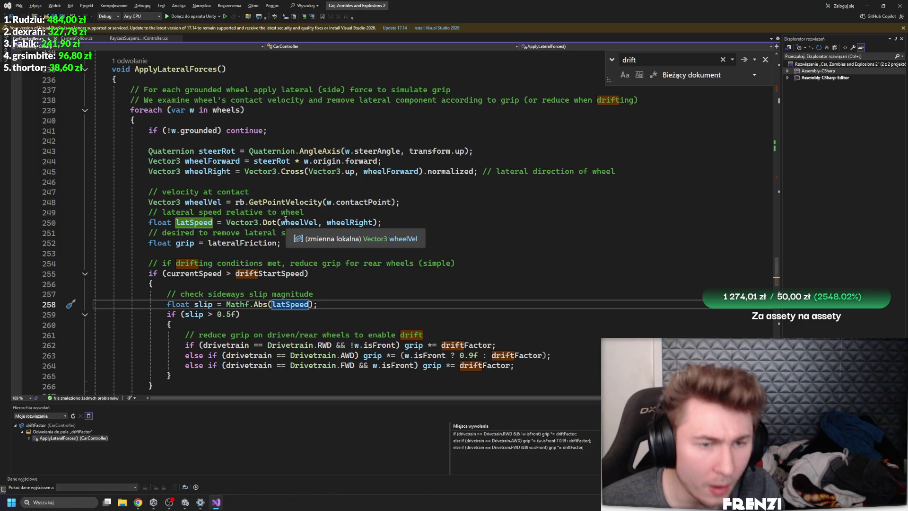
click(335, 222)
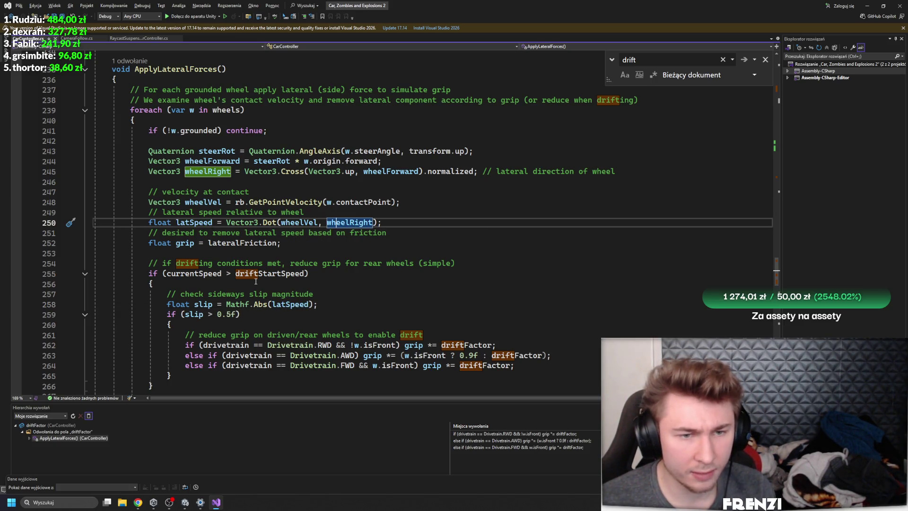
click(369, 173)
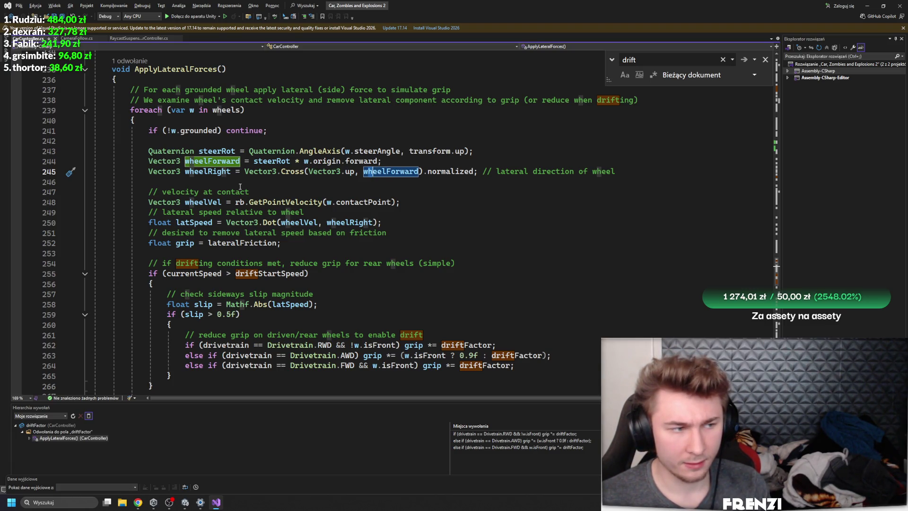
scroll(240, 186, up, 1)
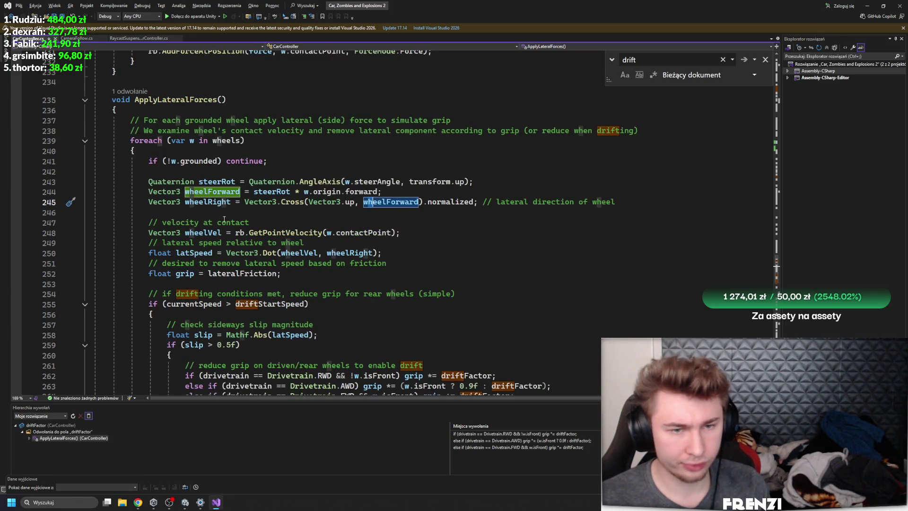
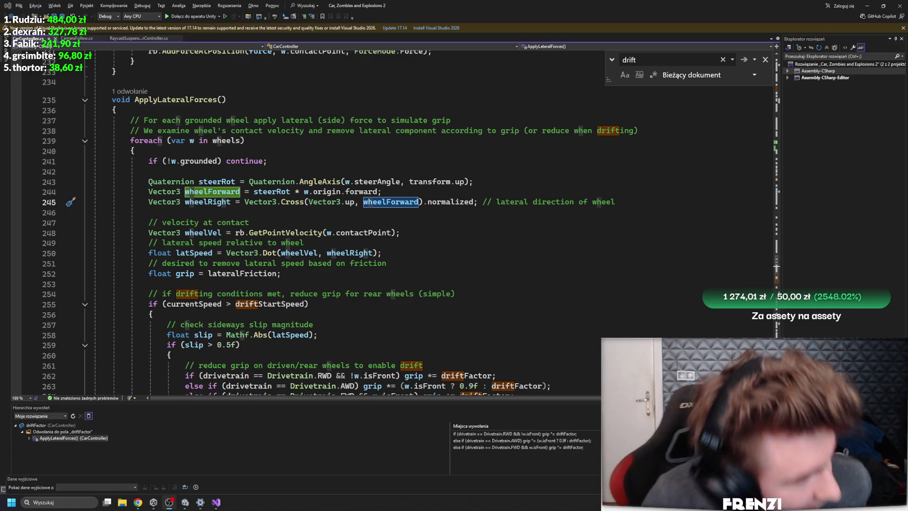
Step: Place the cursor on blank line 246 and close the 'drift' search, clearing its highlights
click(440, 233)
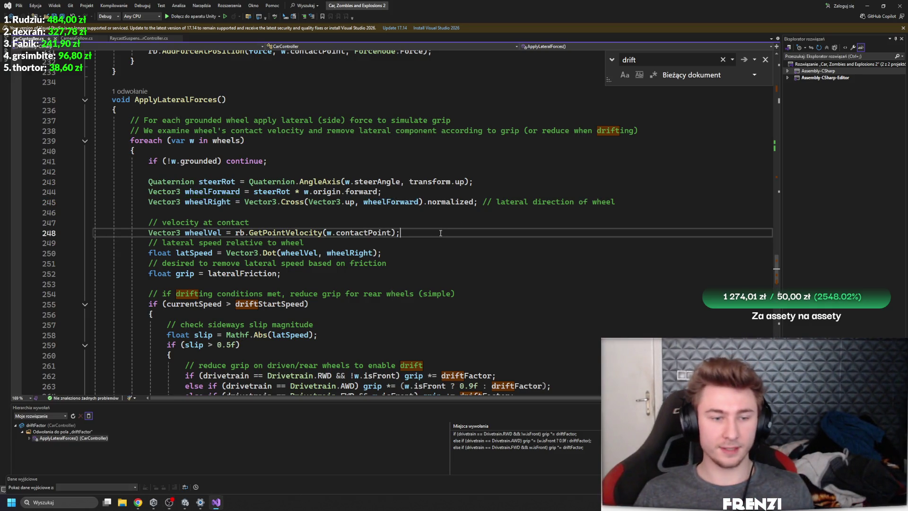
click(440, 212)
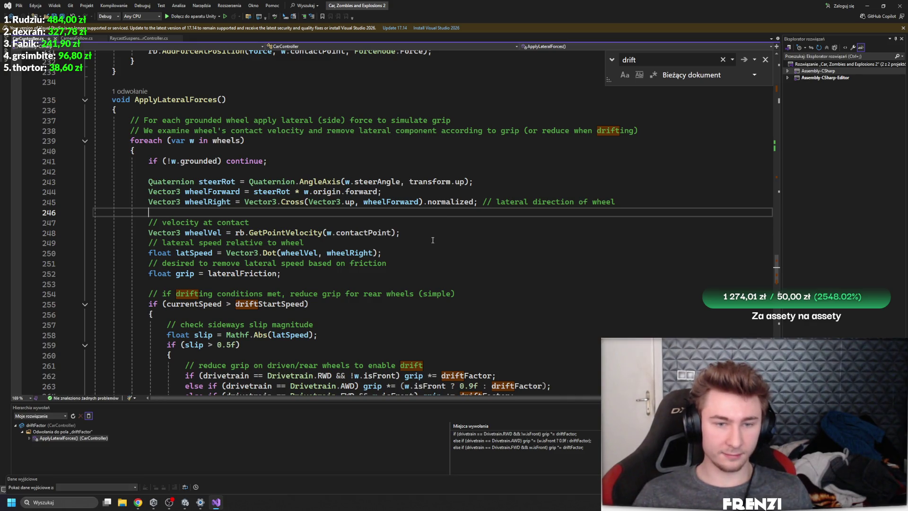
click(765, 60)
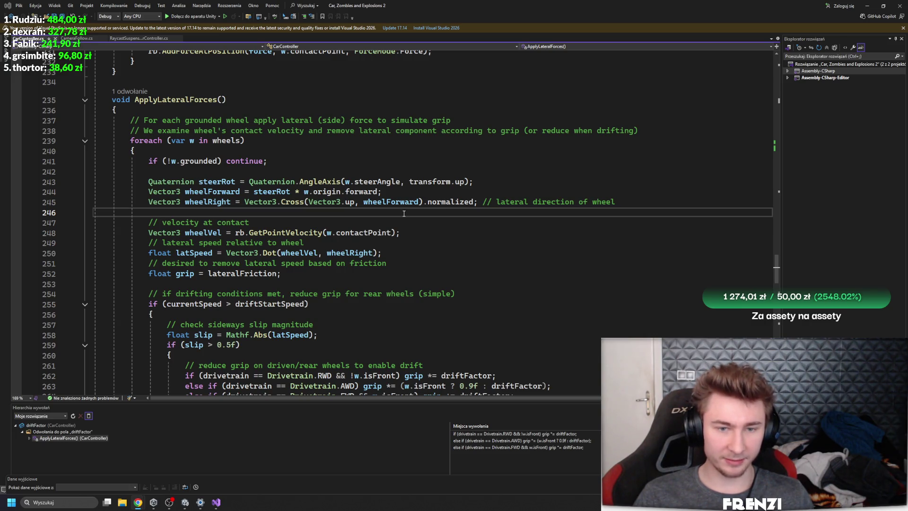
click(343, 215)
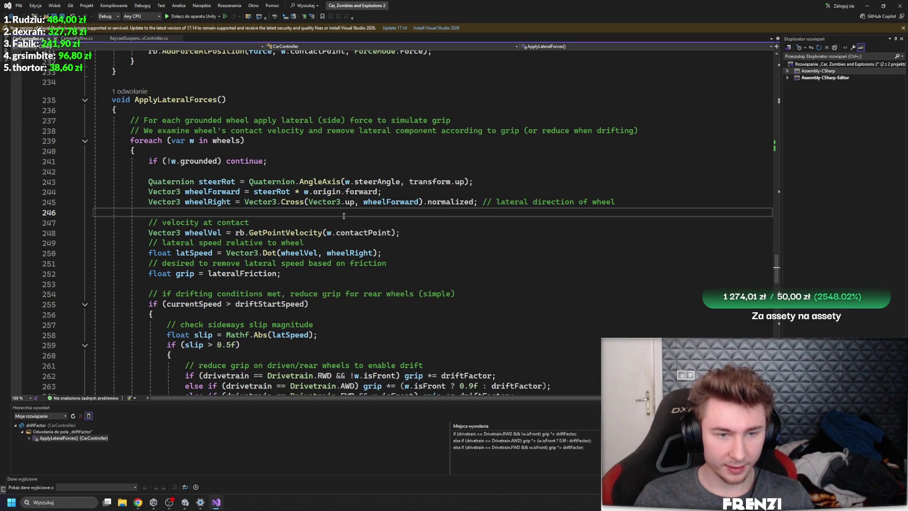
scroll(339, 245, up, 8)
scroll(333, 255, up, 3)
scroll(325, 272, up, 1)
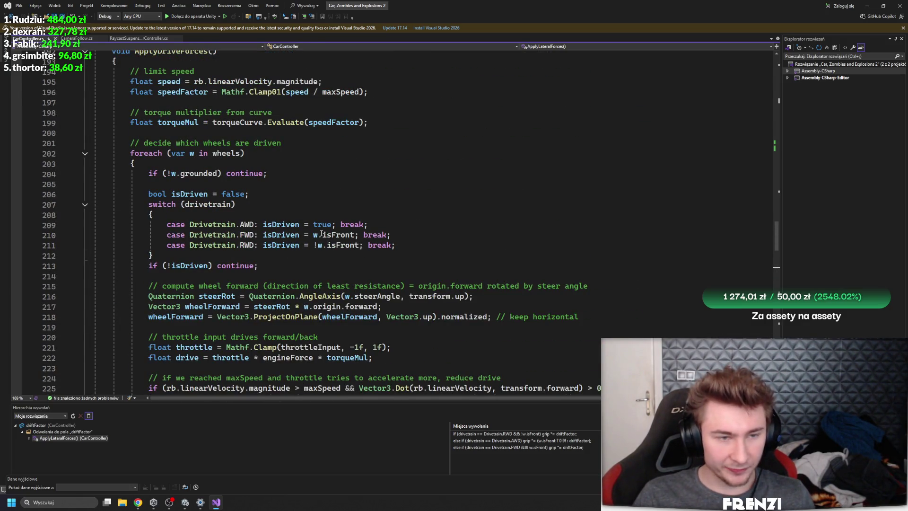
scroll(260, 295, down, 7)
scroll(259, 296, down, 5)
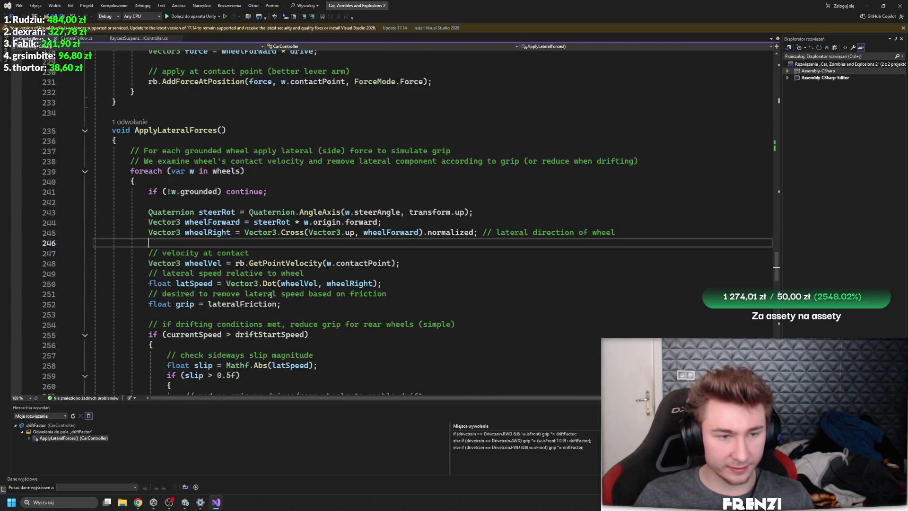
scroll(245, 298, up, 5)
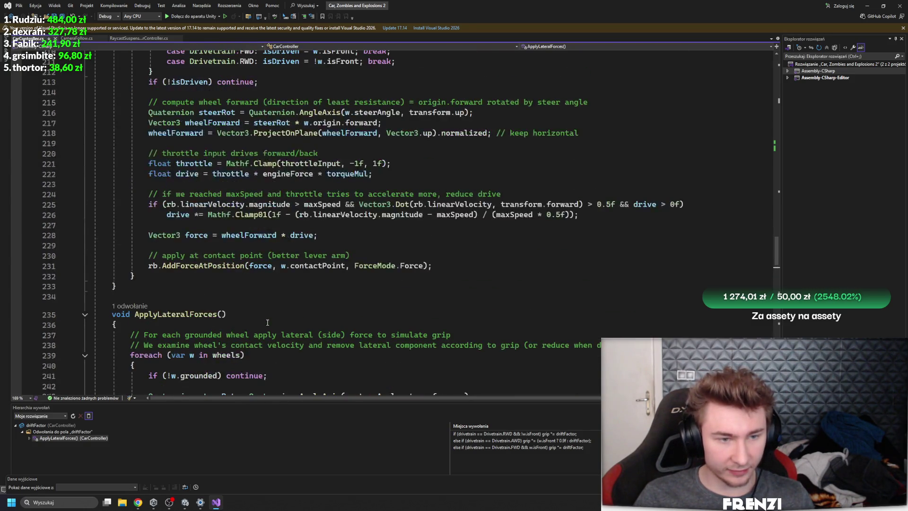
scroll(313, 235, up, 7)
scroll(298, 240, down, 3)
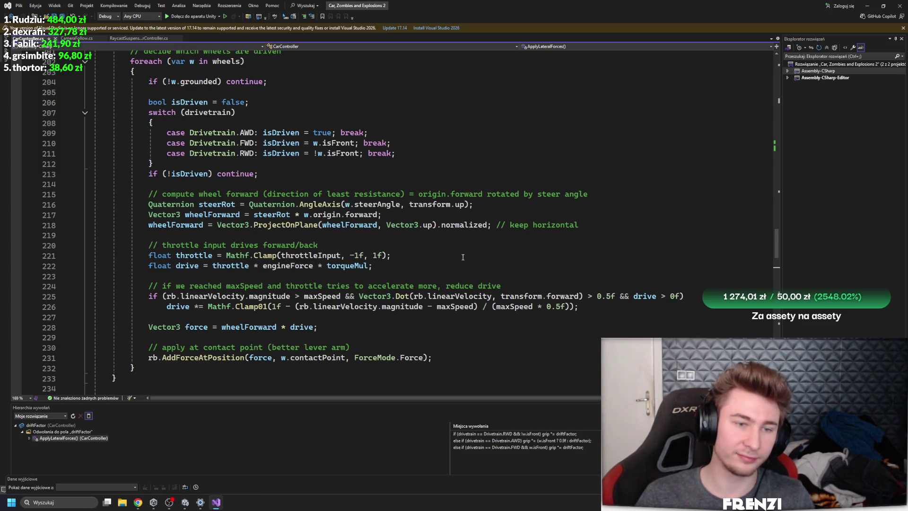
scroll(104, 219, up, 1)
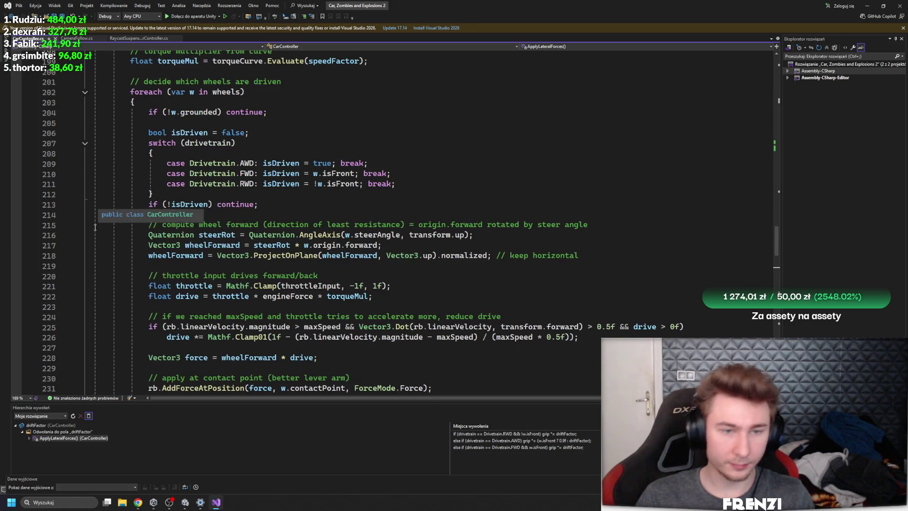
scroll(104, 220, up, 2)
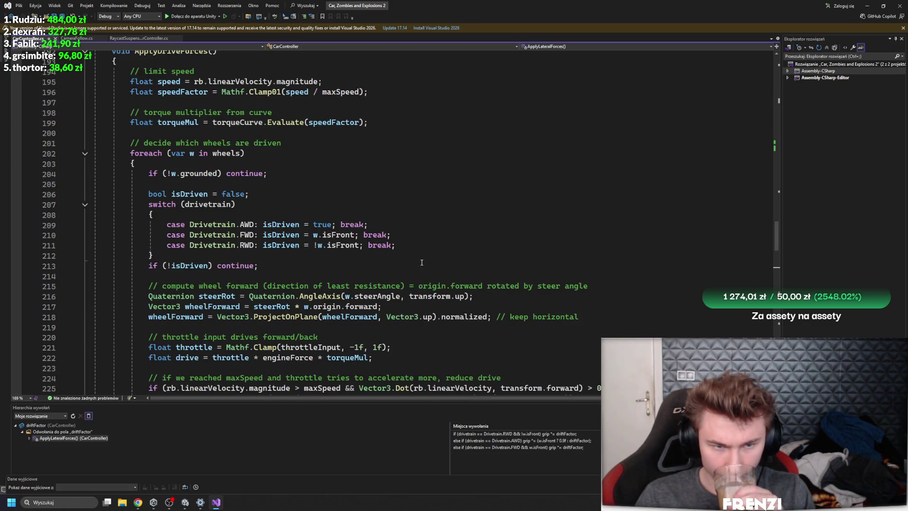
click(288, 224)
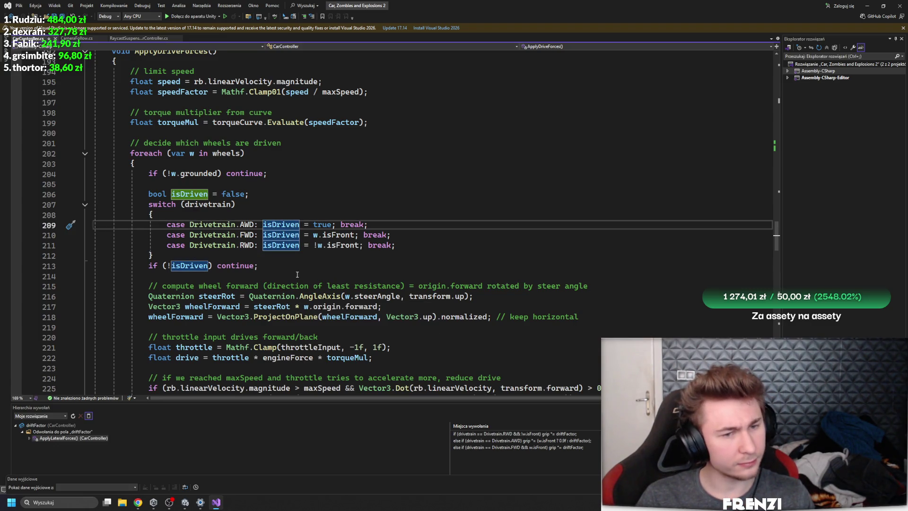
click(233, 205)
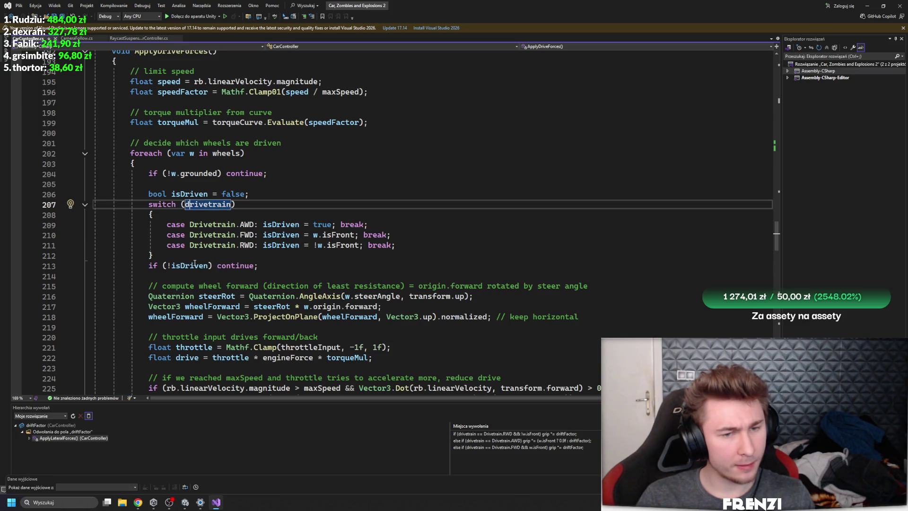
click(265, 224)
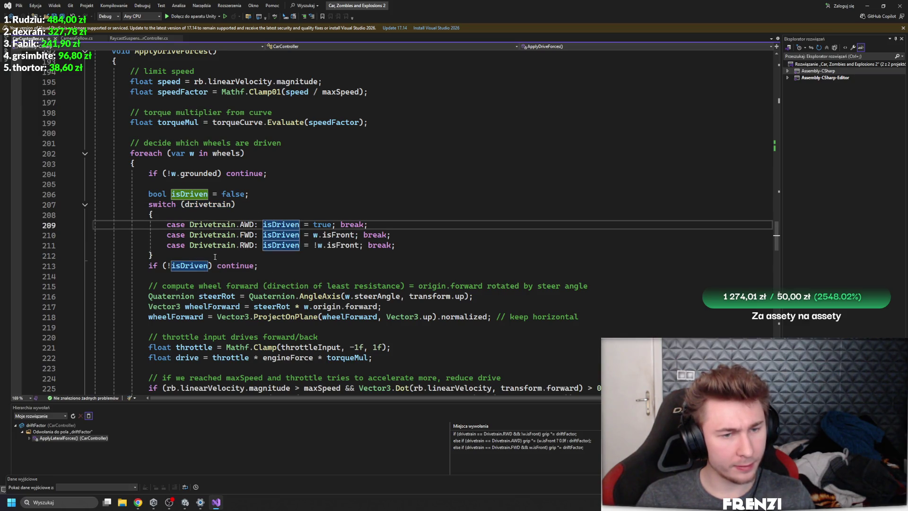
scroll(180, 298, down, 3)
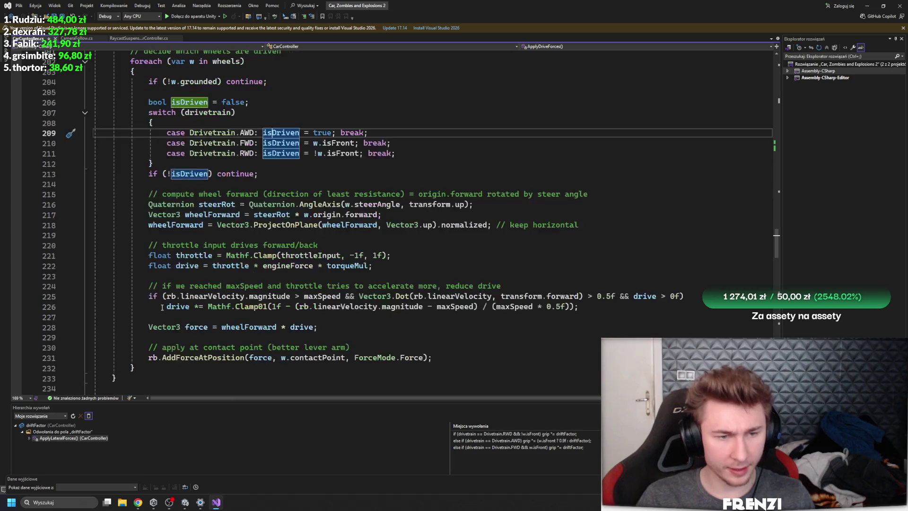
click(188, 174)
click(204, 204)
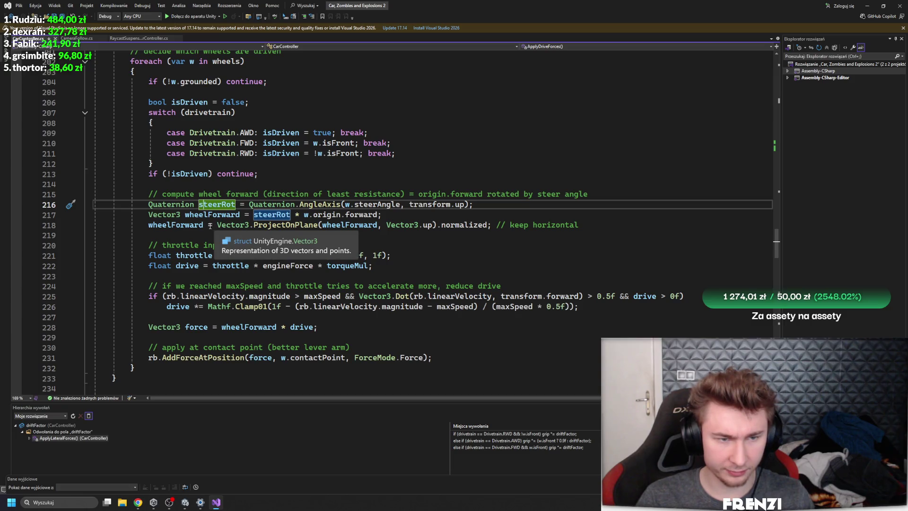
scroll(235, 318, up, 1)
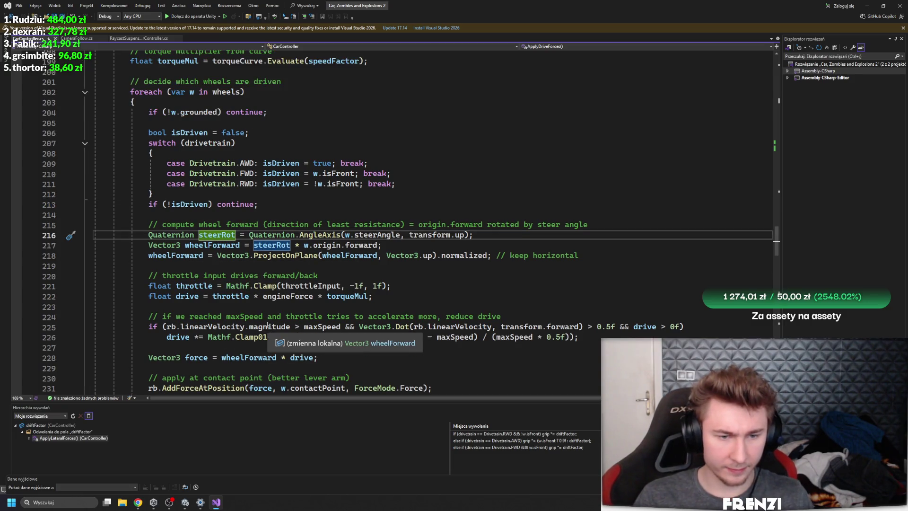
scroll(245, 320, up, 2)
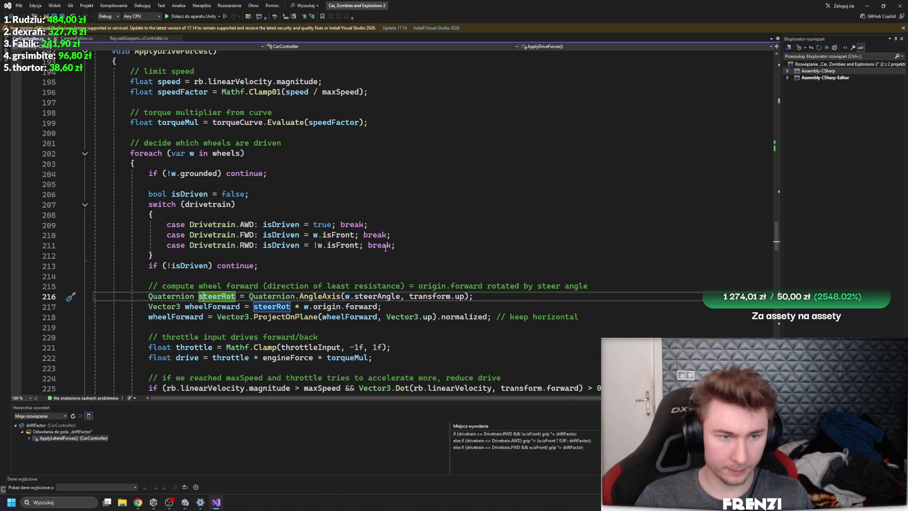
scroll(306, 211, up, 1)
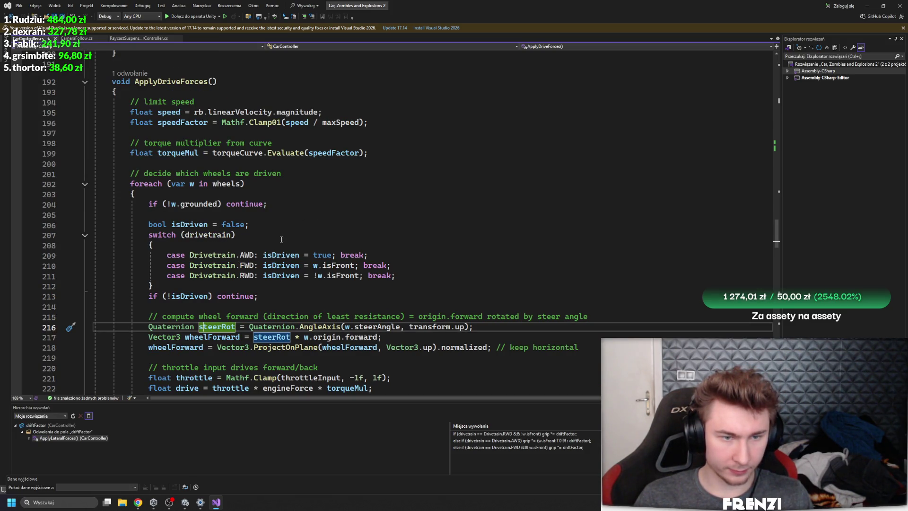
scroll(327, 283, up, 6)
scroll(333, 315, up, 5)
scroll(334, 315, up, 3)
scroll(334, 314, down, 7)
scroll(333, 314, down, 5)
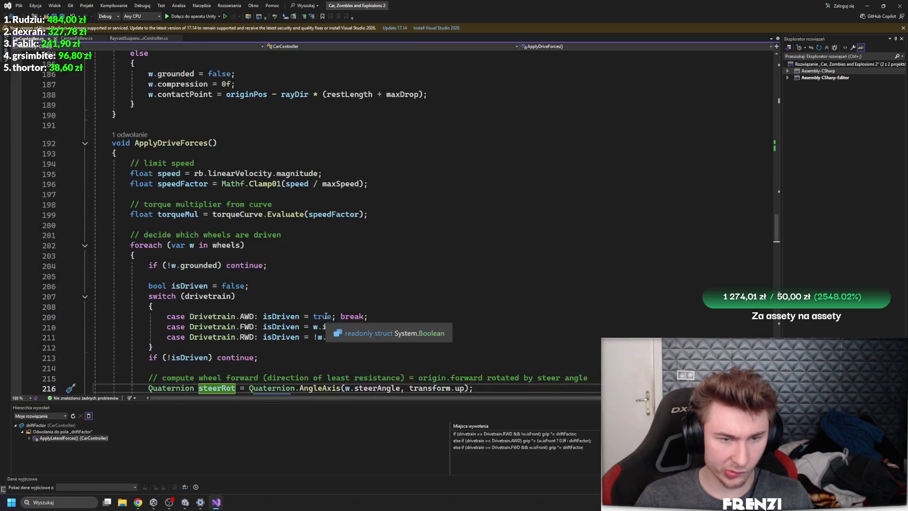
scroll(332, 328, down, 2)
scroll(313, 303, down, 5)
scroll(312, 304, up, 10)
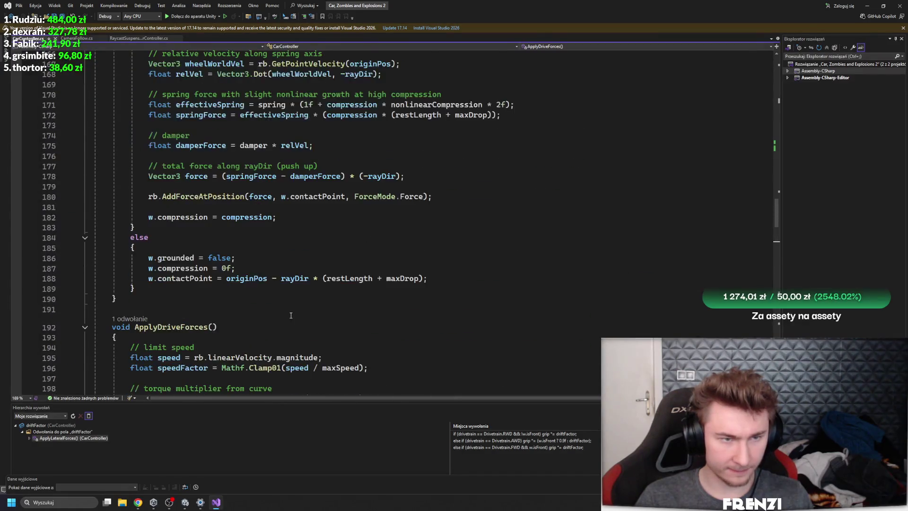
scroll(289, 316, up, 6)
scroll(300, 307, up, 2)
scroll(313, 316, down, 5)
scroll(323, 323, up, 6)
scroll(334, 332, up, 5)
scroll(333, 332, down, 5)
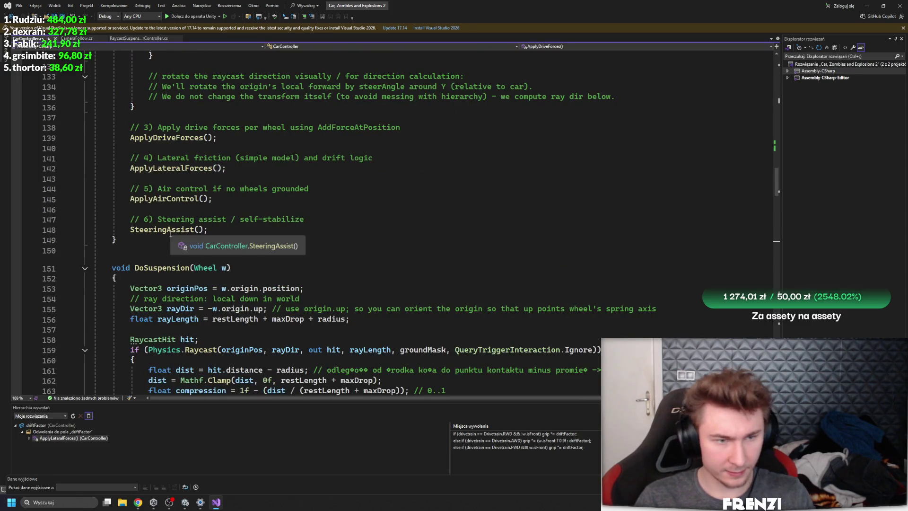
ctrl+click(191, 233)
scroll(248, 220, down, 3)
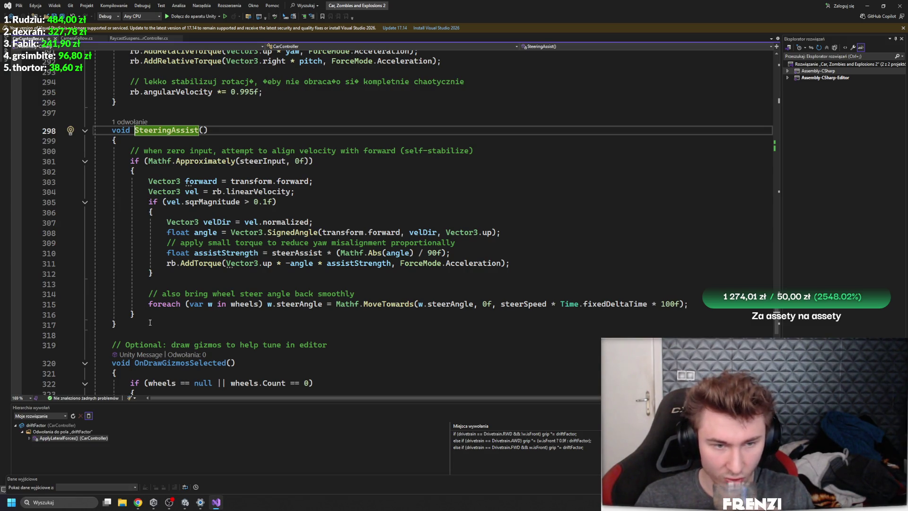
scroll(150, 323, down, 5)
scroll(248, 283, up, 8)
scroll(320, 263, up, 6)
scroll(364, 252, up, 2)
scroll(364, 253, up, 3)
scroll(363, 284, down, 5)
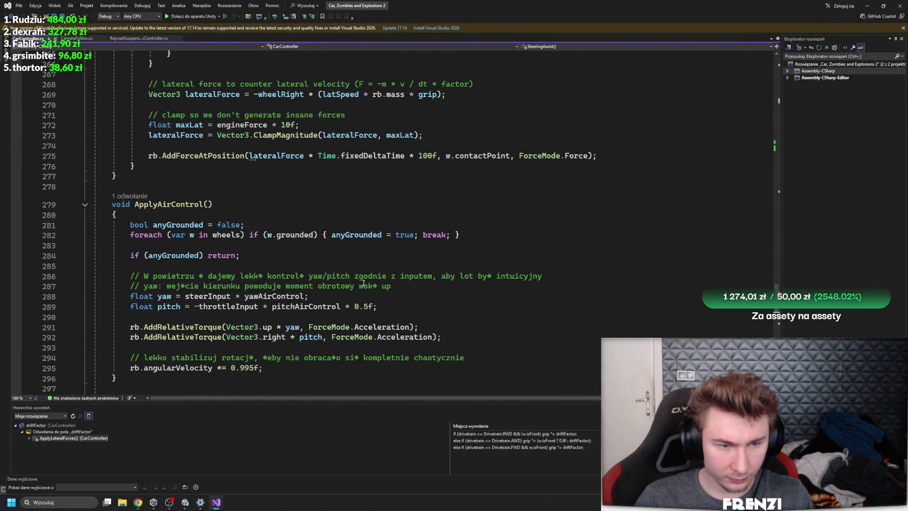
scroll(362, 284, up, 6)
scroll(328, 307, up, 1)
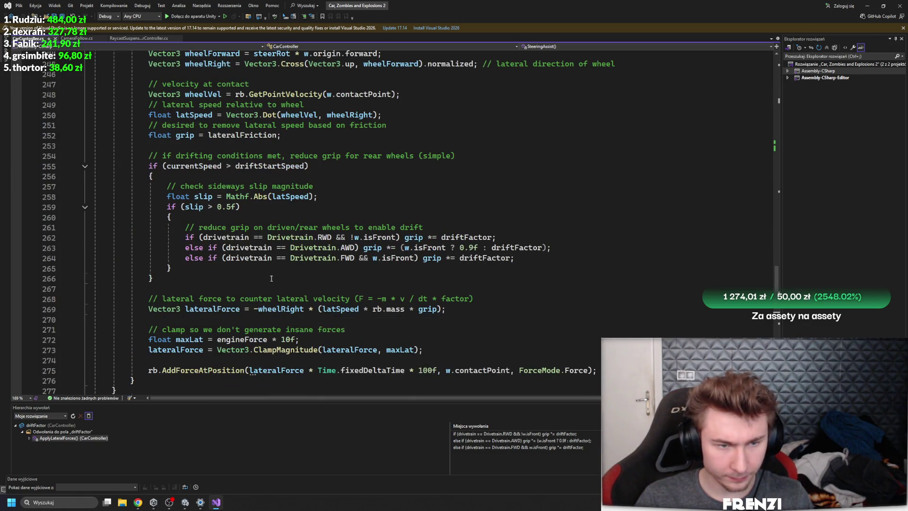
scroll(271, 279, up, 1)
scroll(268, 278, up, 3)
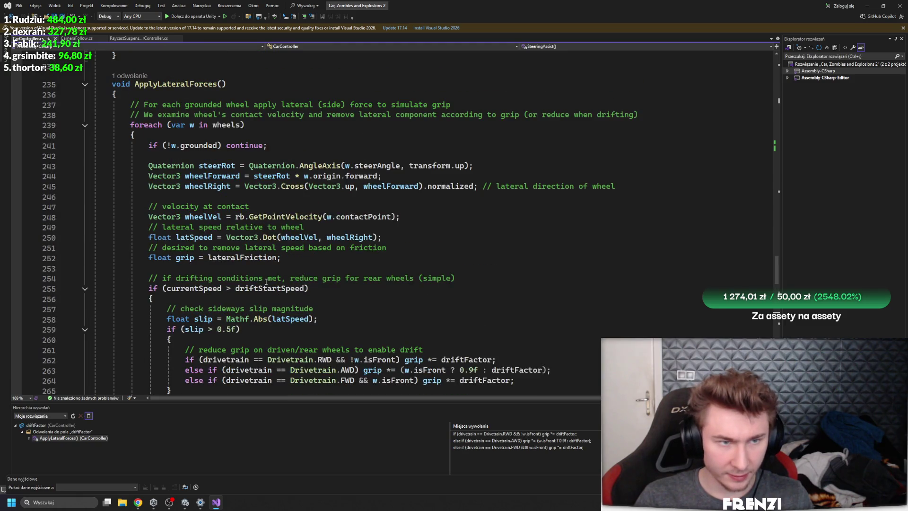
scroll(266, 283, down, 2)
click(412, 298)
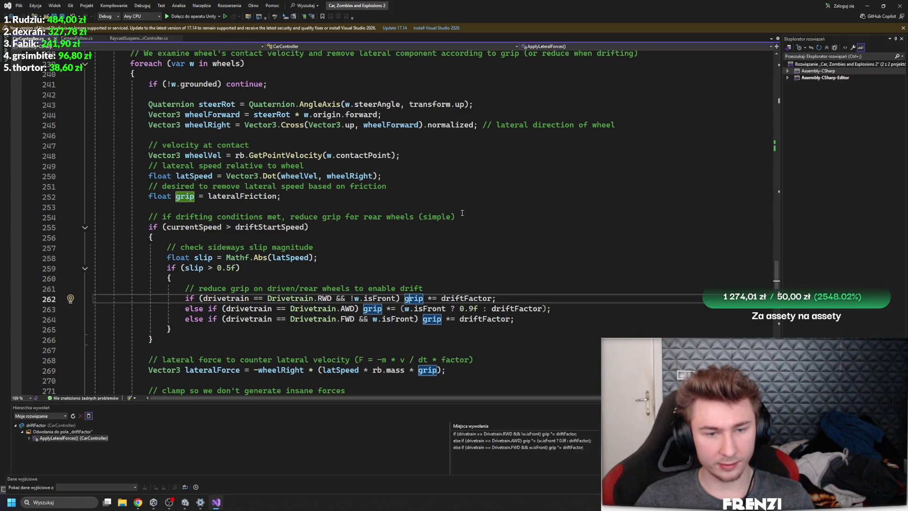
click(369, 197)
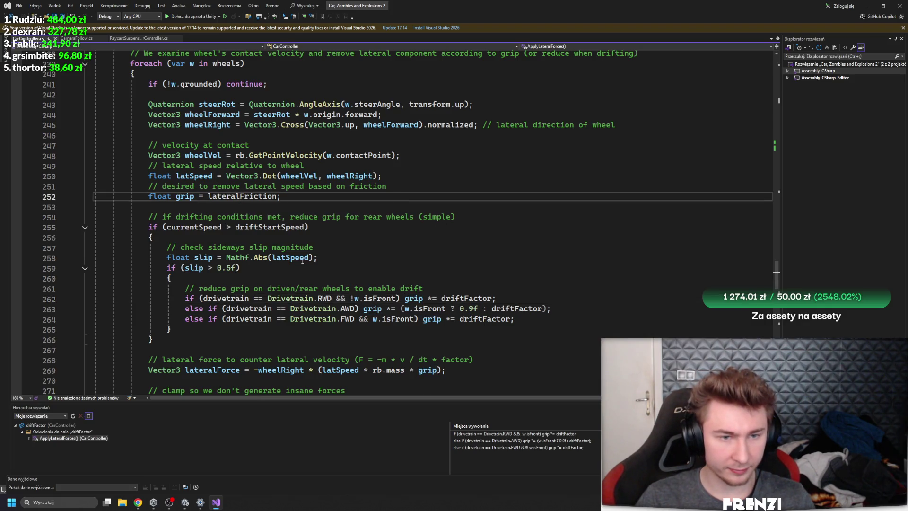
scroll(319, 309, up, 1)
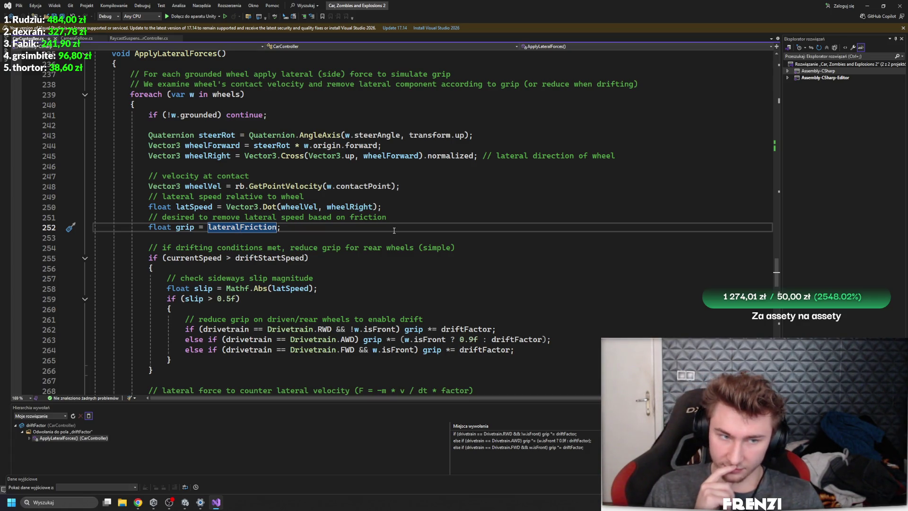
scroll(393, 230, down, 2)
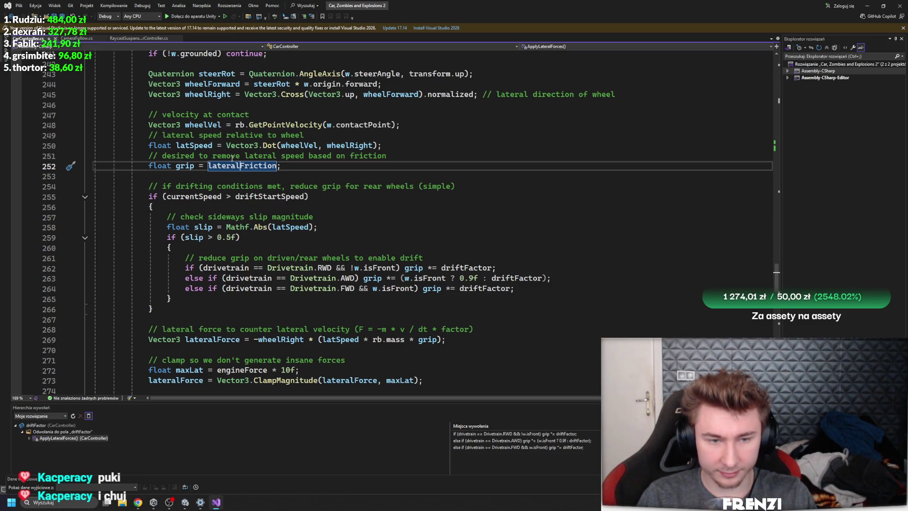
scroll(449, 237, down, 1)
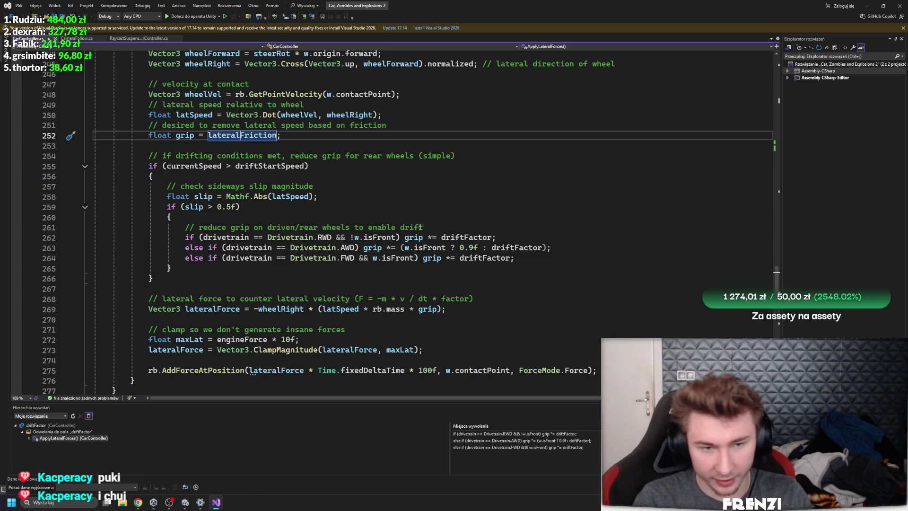
click(451, 237)
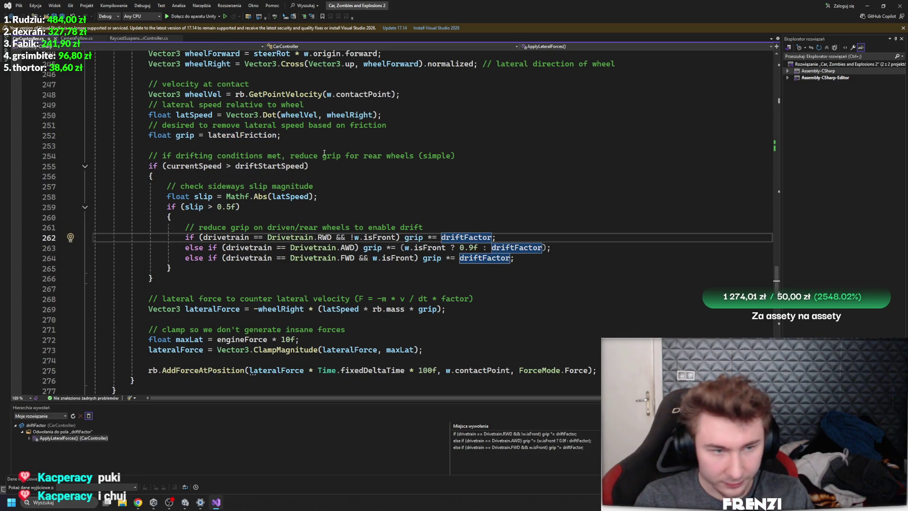
click(203, 207)
scroll(220, 205, up, 2)
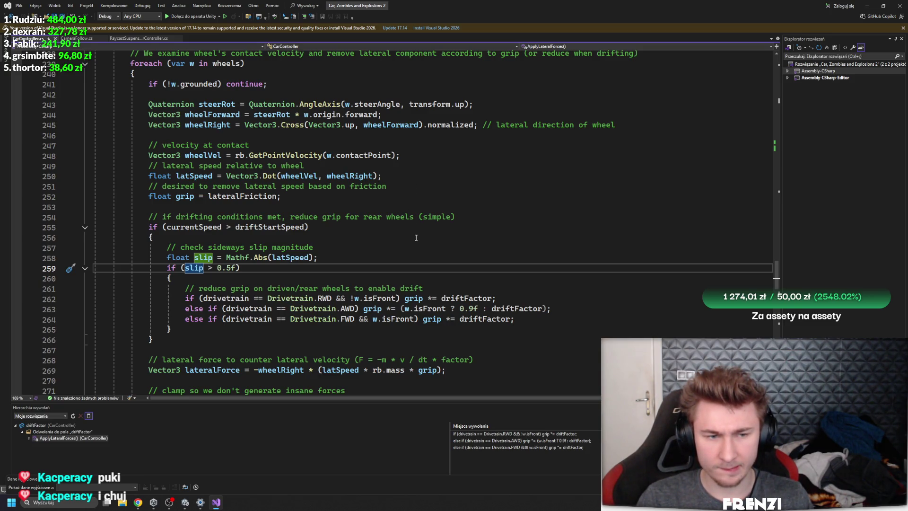
click(290, 258)
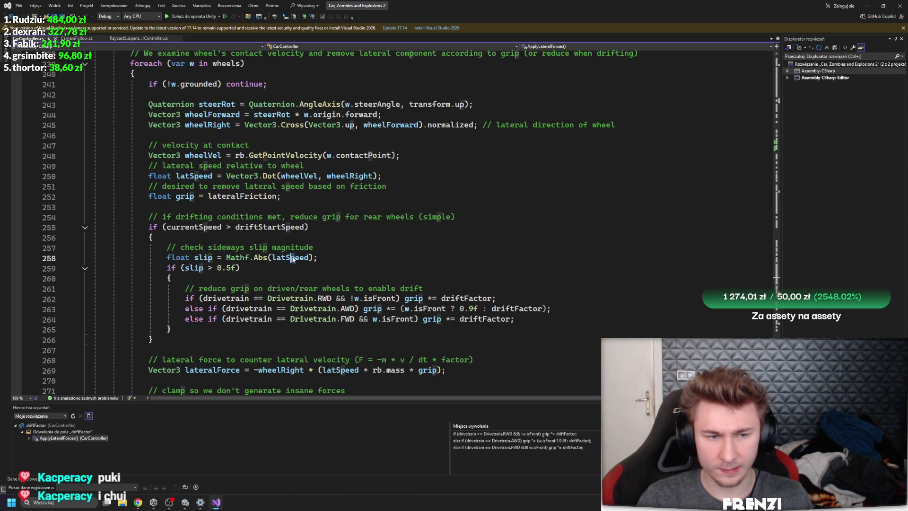
click(296, 177)
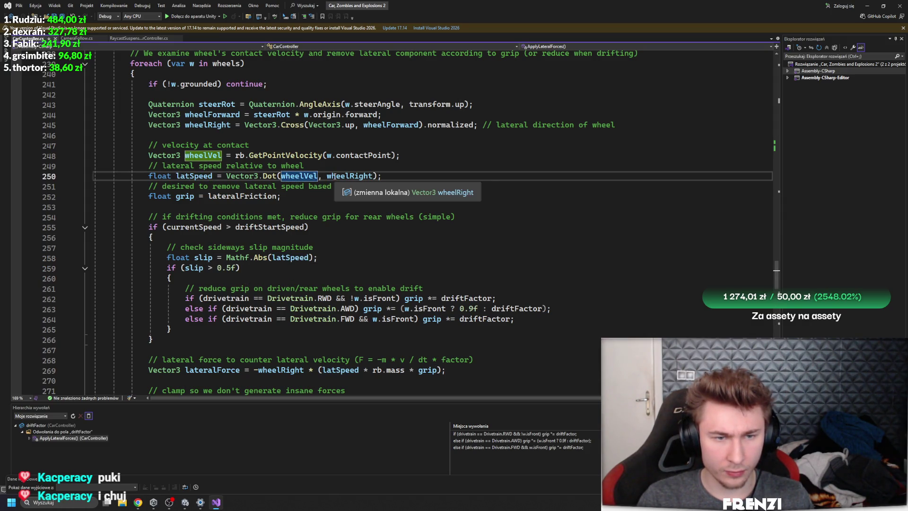
click(337, 176)
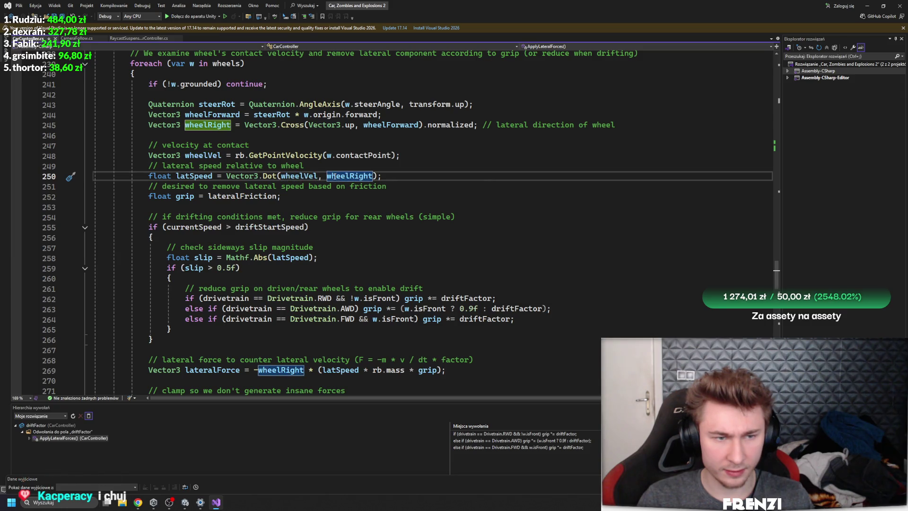
mouse_move(299, 176)
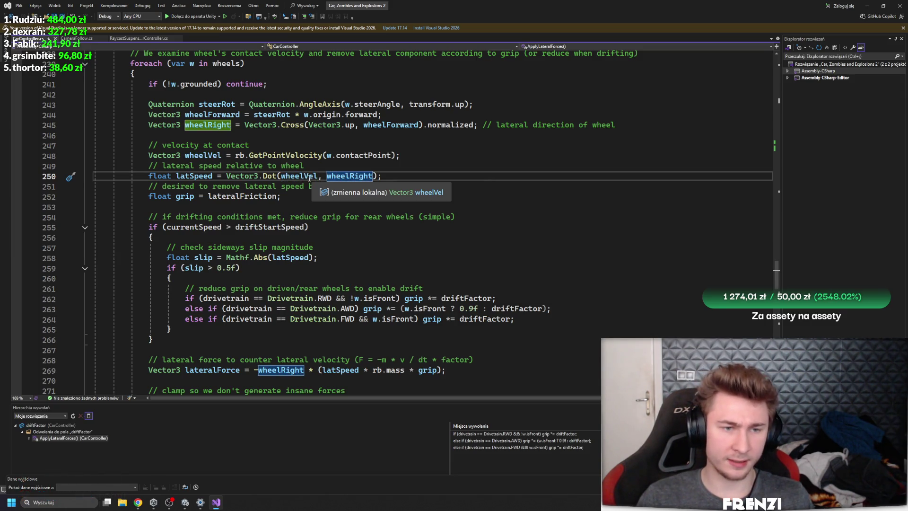
click(310, 176)
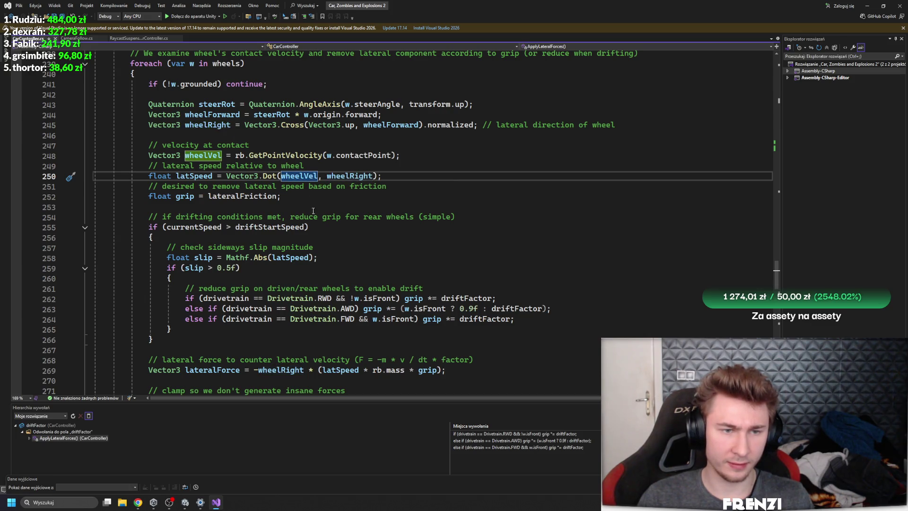
click(349, 176)
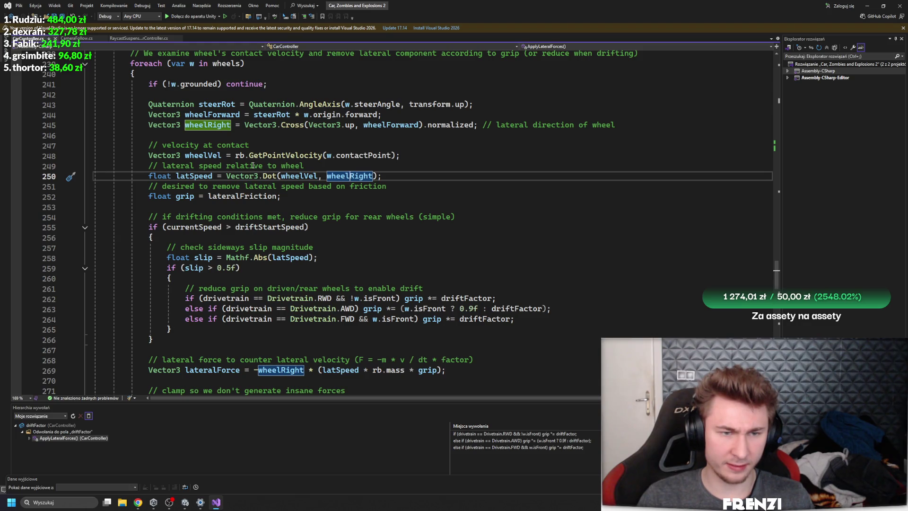
click(182, 177)
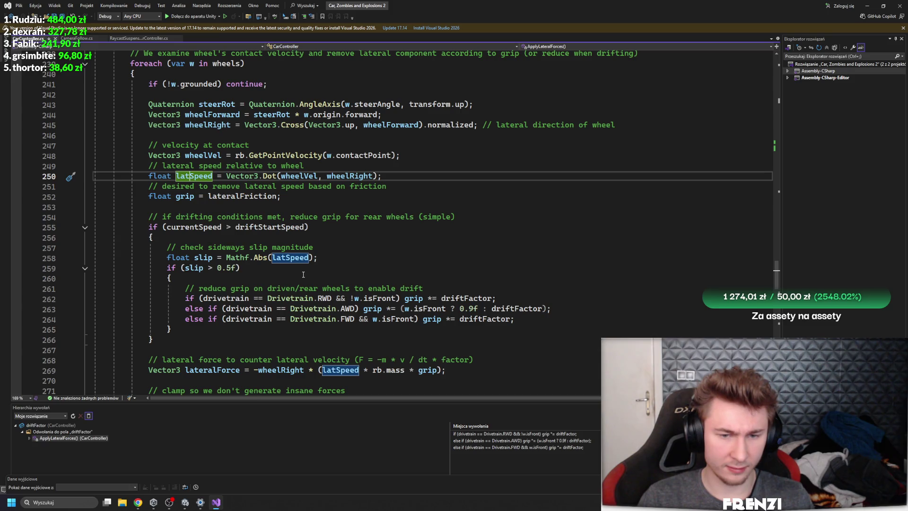
scroll(296, 273, down, 3)
click(238, 279)
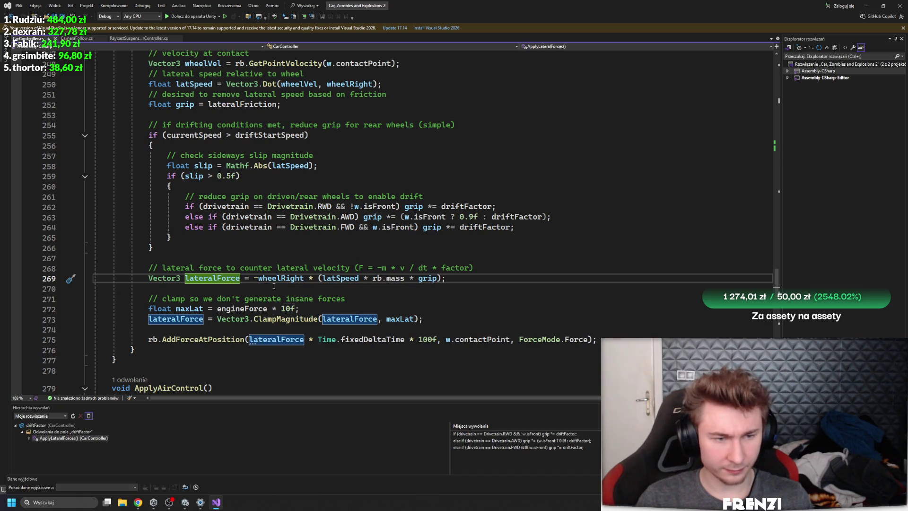
scroll(307, 269, up, 4)
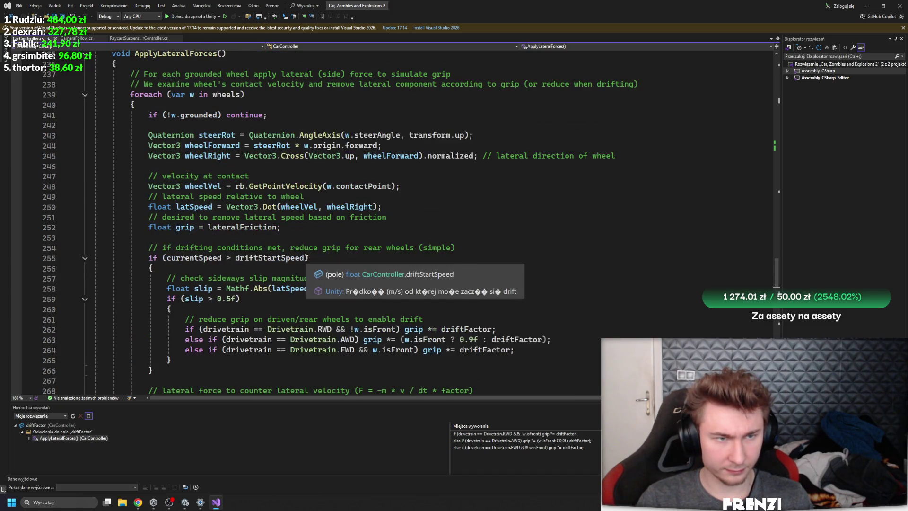
scroll(310, 260, down, 4)
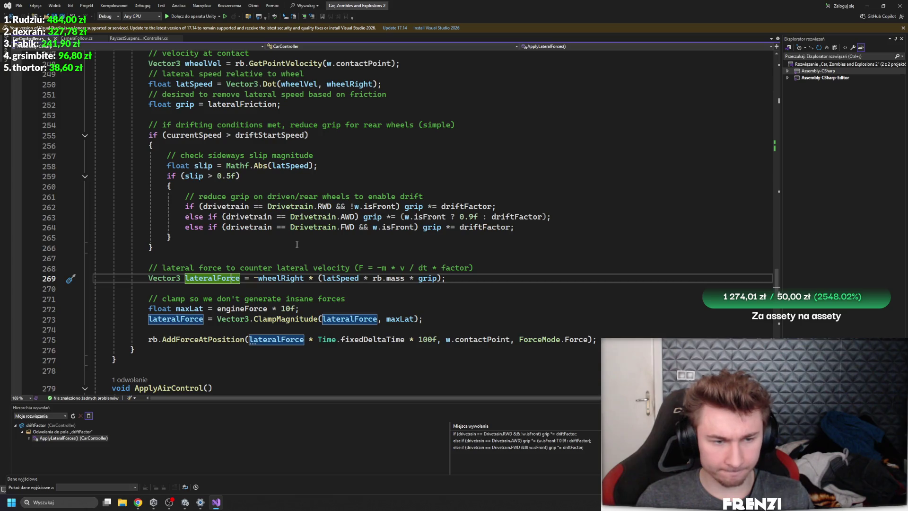
click(185, 503)
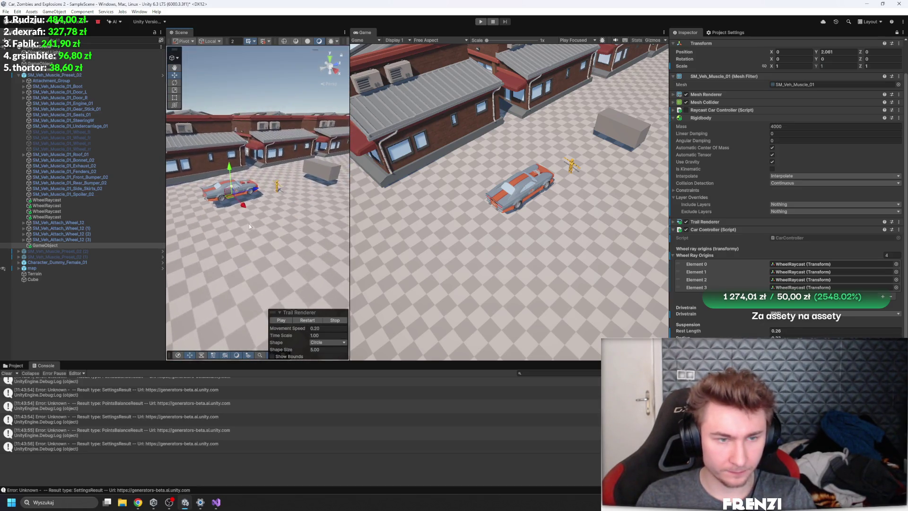
Step: Duplicate the muscle car, rotate the copy about its vertical axis and move it away
click(56, 75)
key(ctrl+d)
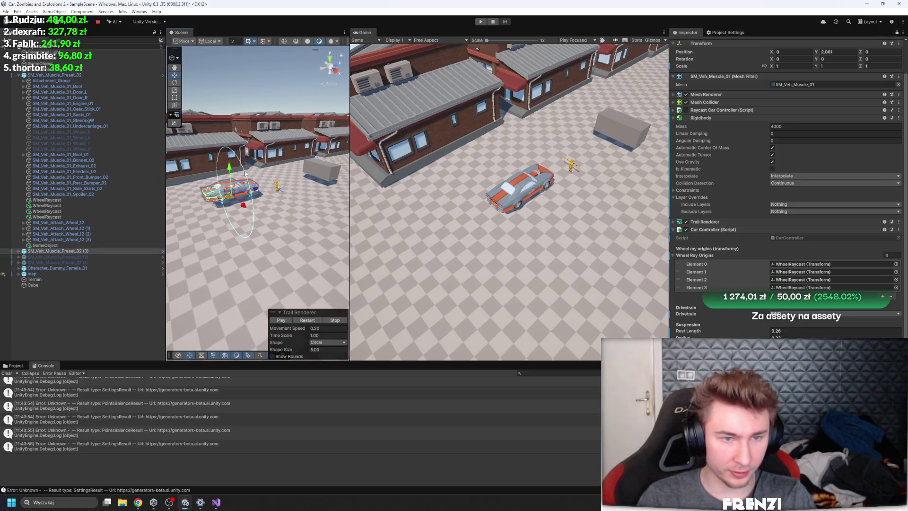
scroll(258, 198, down, 2)
key(e)
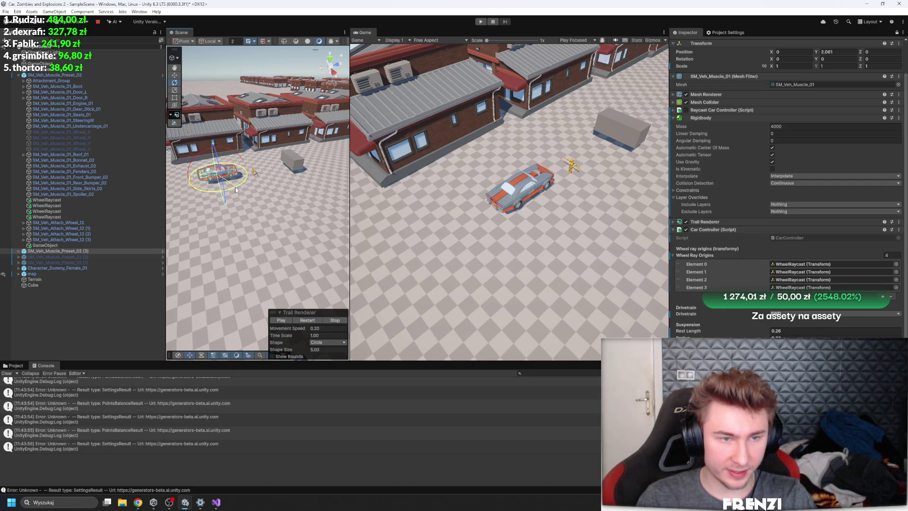
drag(220, 189, 168, 217)
key(w)
mouse_move(189, 179)
mouse_down()
mouse_move(334, 146)
mouse_move(284, 170)
mouse_up()
scroll(780, 213, down, 2)
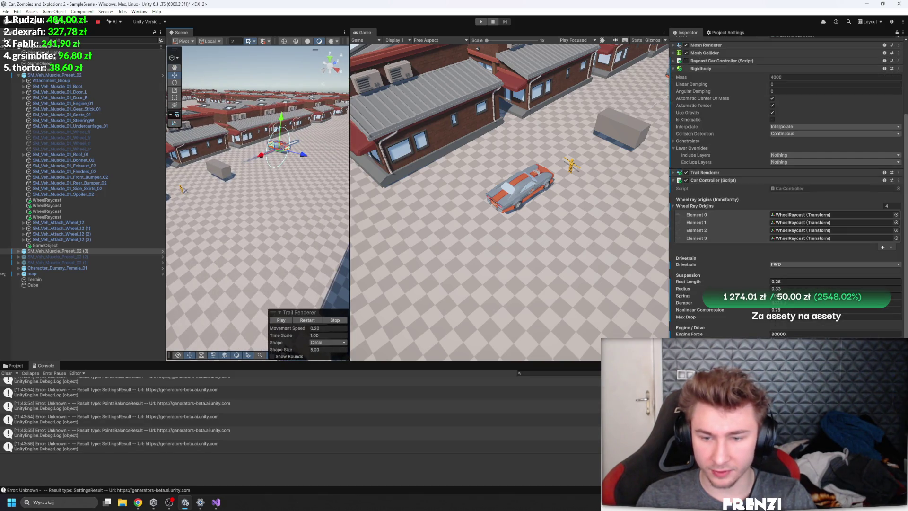
Step: Play-test driving the car, inspect the original car's components, then return to the CarController code
click(480, 21)
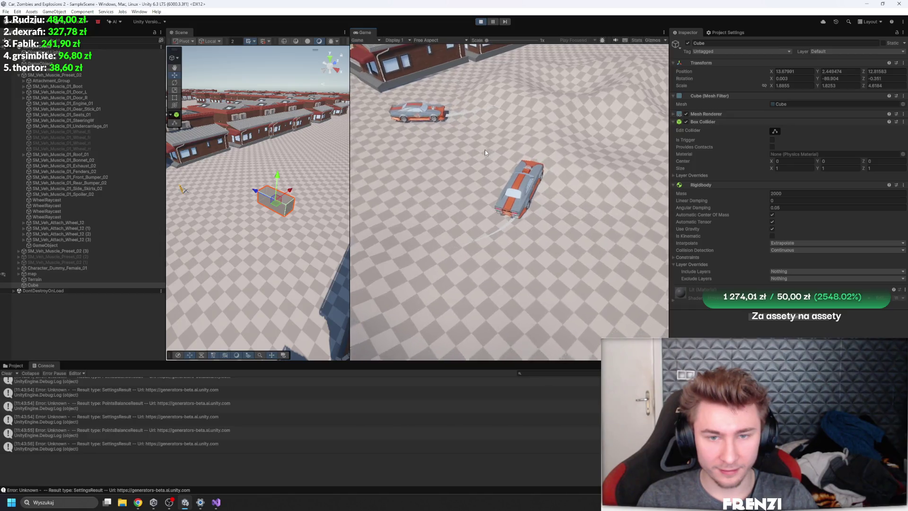
key(w)
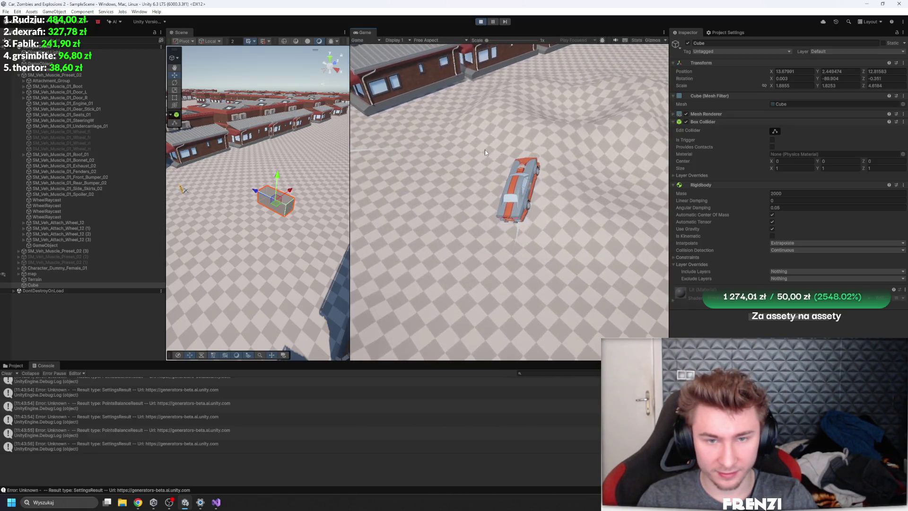
key(a)
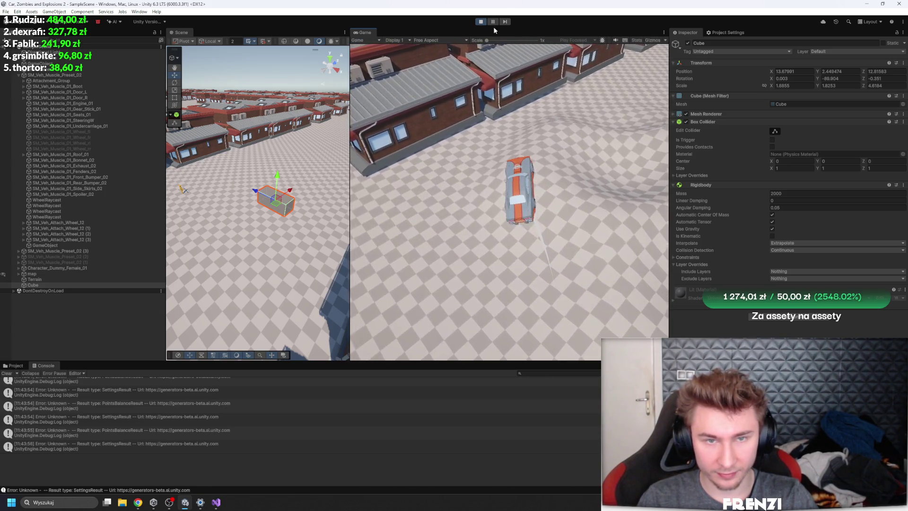
click(68, 75)
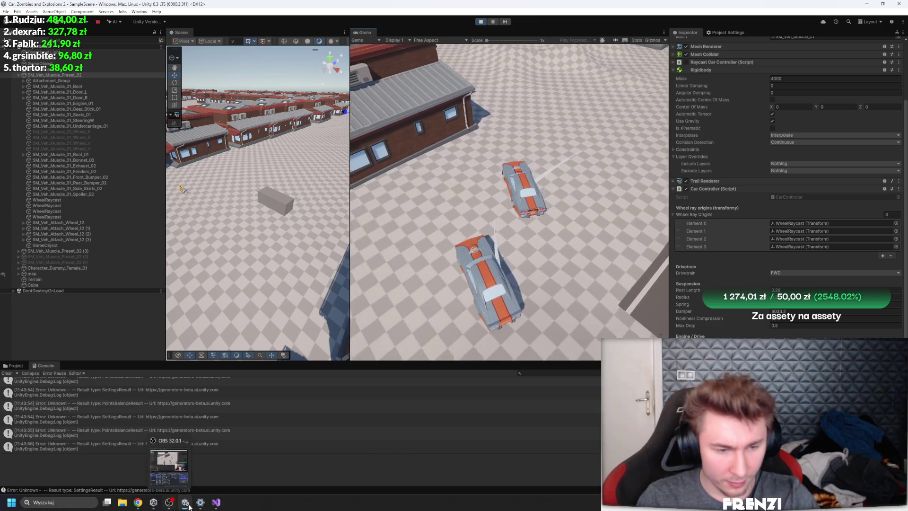
click(191, 505)
scroll(260, 298, up, 1)
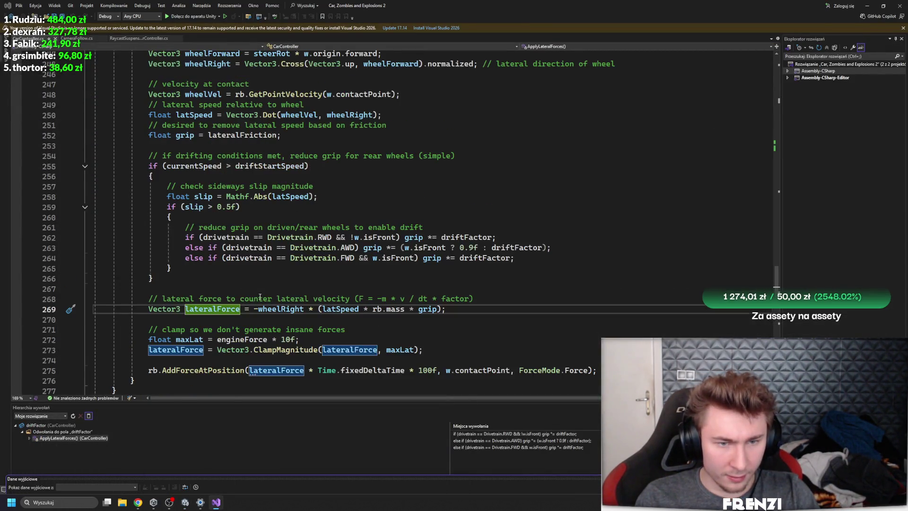
scroll(263, 299, up, 6)
scroll(275, 297, up, 5)
scroll(274, 296, up, 4)
scroll(277, 300, up, 5)
scroll(281, 303, up, 3)
scroll(285, 308, up, 6)
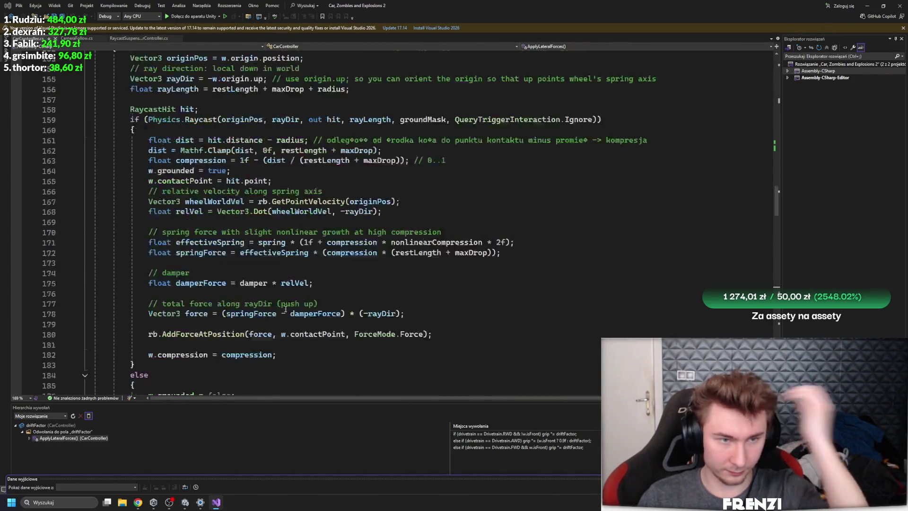
scroll(284, 307, up, 7)
scroll(219, 287, up, 6)
scroll(183, 252, up, 8)
scroll(199, 249, up, 3)
scroll(213, 248, up, 1)
scroll(230, 247, up, 2)
scroll(228, 249, up, 1)
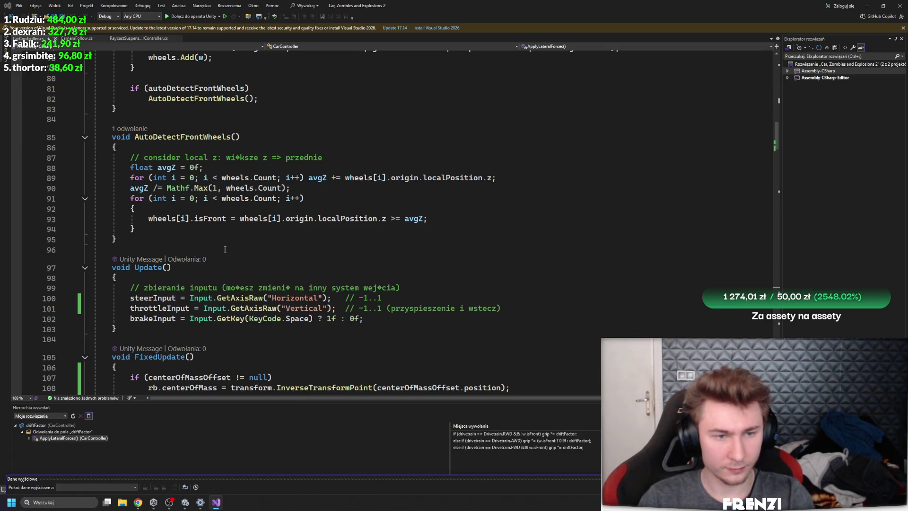
scroll(224, 249, up, 4)
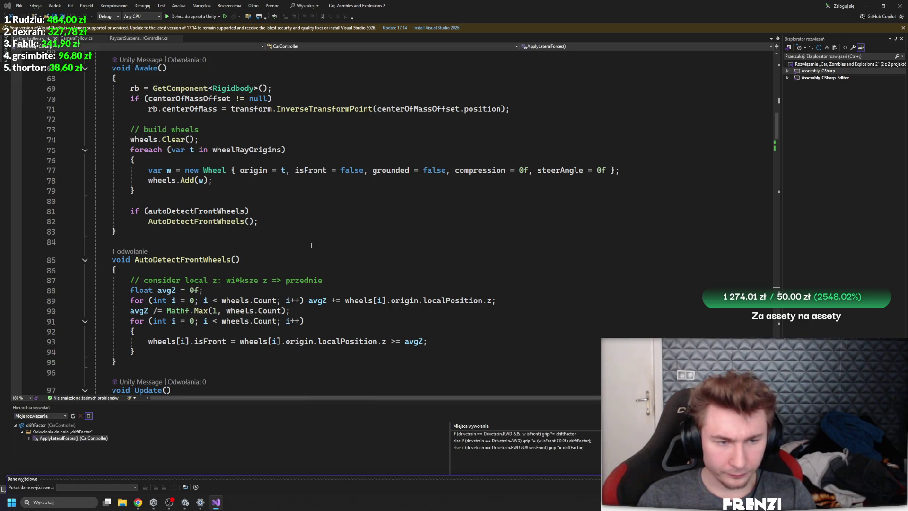
scroll(310, 246, up, 4)
scroll(311, 246, down, 7)
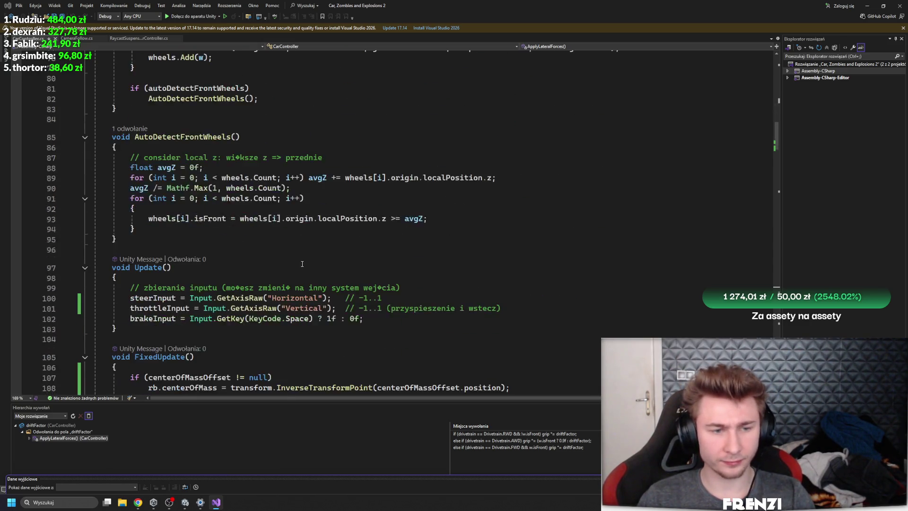
scroll(301, 264, down, 6)
click(142, 125)
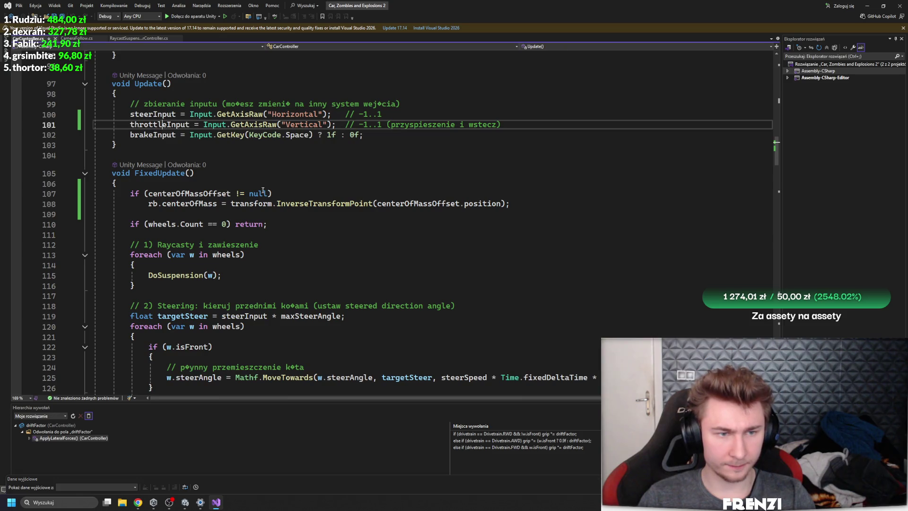
scroll(335, 246, down, 1)
scroll(335, 246, down, 7)
scroll(335, 246, down, 5)
scroll(335, 246, down, 15)
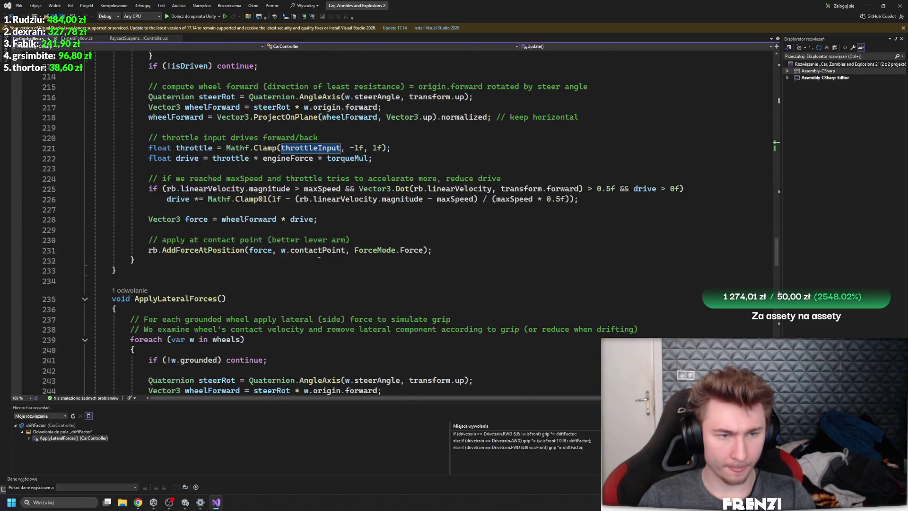
scroll(178, 258, up, 3)
scroll(179, 258, up, 1)
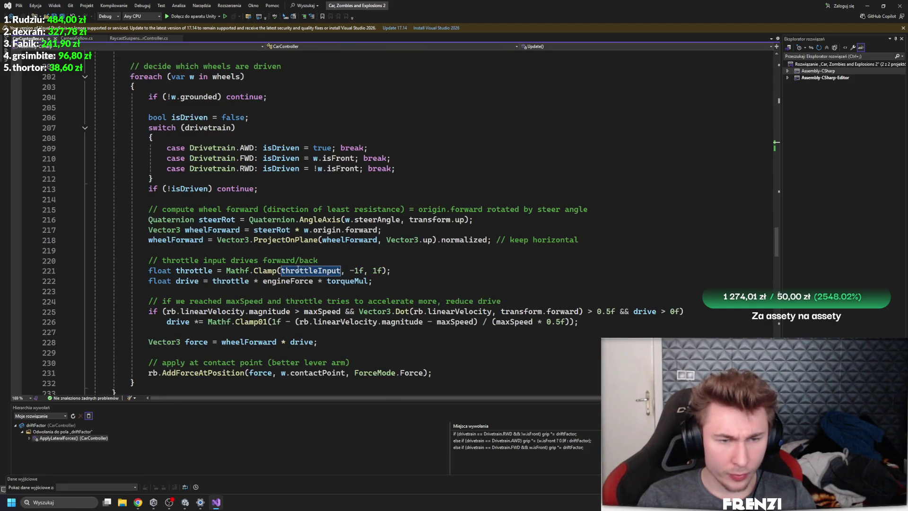
click(195, 271)
mouse_move(248, 343)
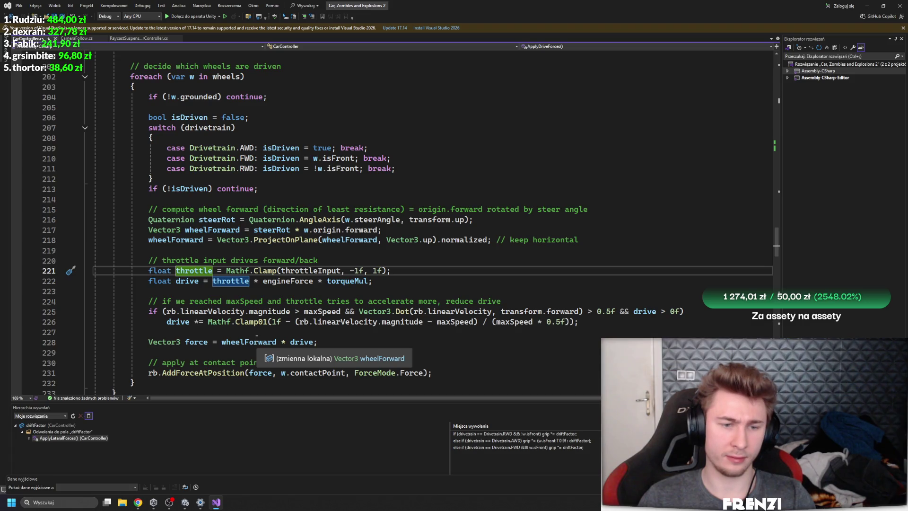
click(196, 281)
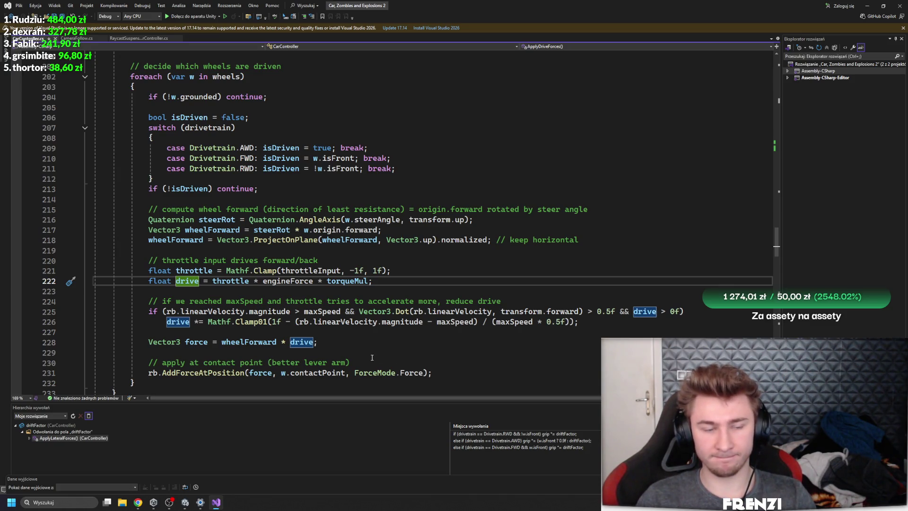
Step: Back in Unity, stop the running play test, select the car and duplicate it
click(186, 502)
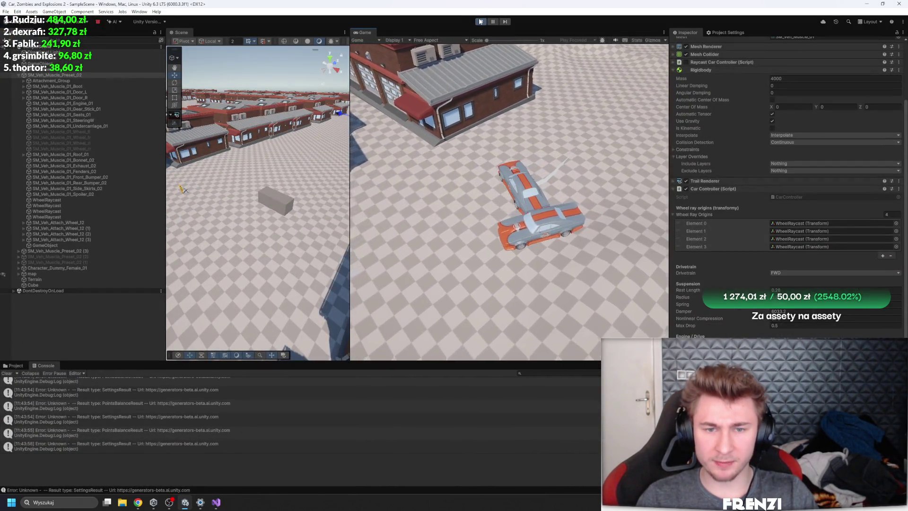
key(ctrl+p)
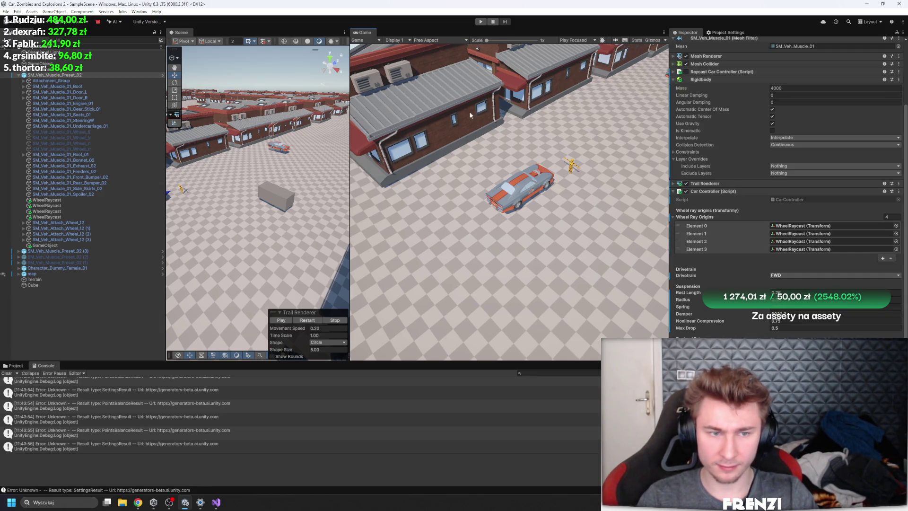
click(277, 147)
drag(278, 147, 225, 171)
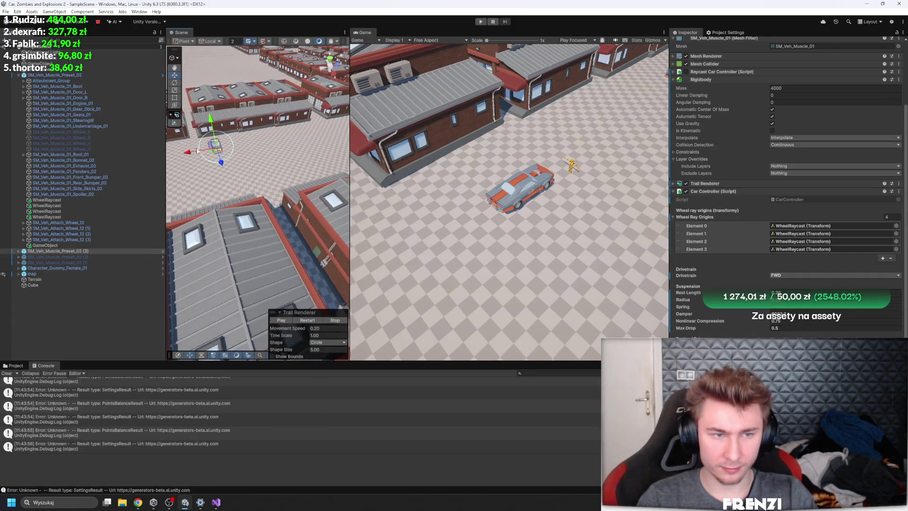
key(ctrl+d)
scroll(224, 170, down, 5)
scroll(195, 198, down, 2)
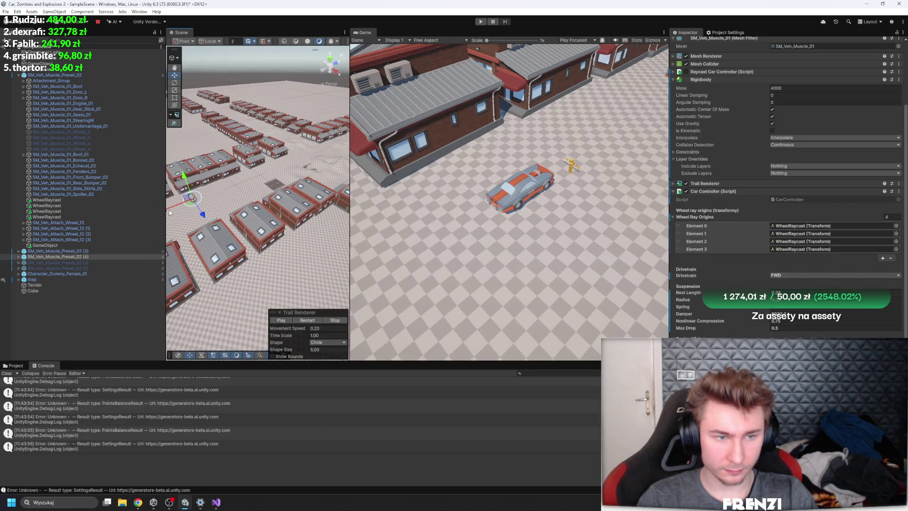
Step: Frame the copied car, move it to the right, then start, stop and restart the play test
drag(169, 212, 369, 106)
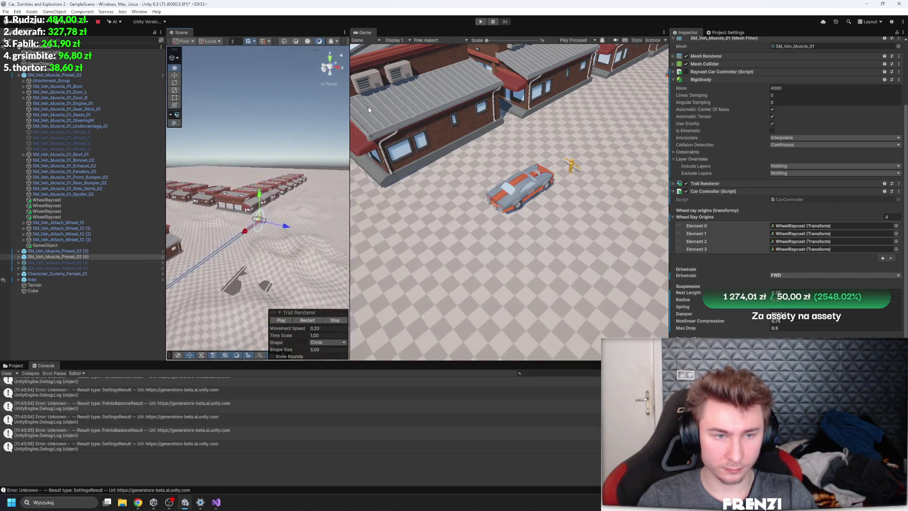
key(f)
drag(255, 162, 408, 103)
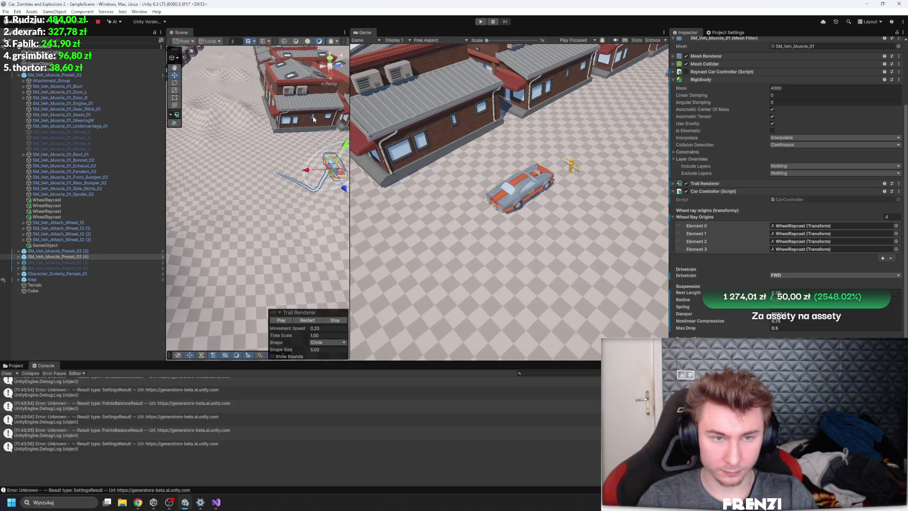
mouse_move(334, 142)
mouse_down()
mouse_move(327, 84)
mouse_move(354, 33)
mouse_up()
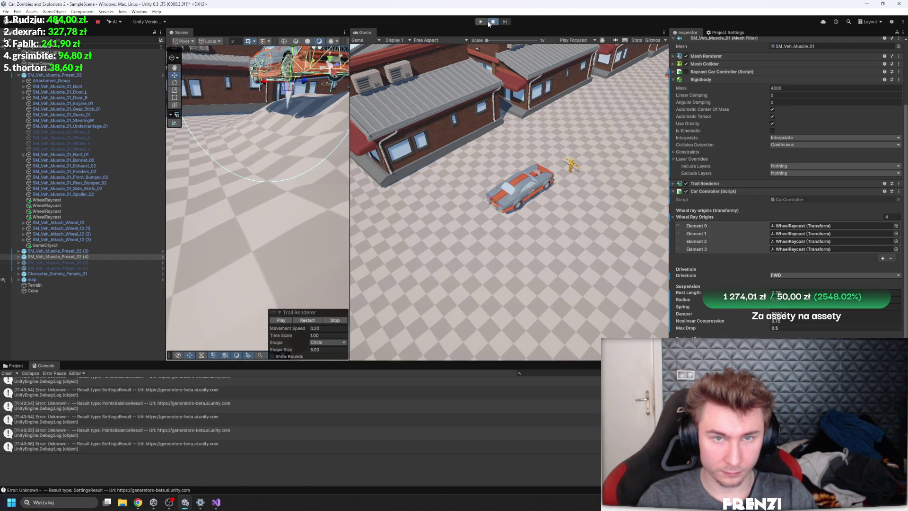
click(492, 21)
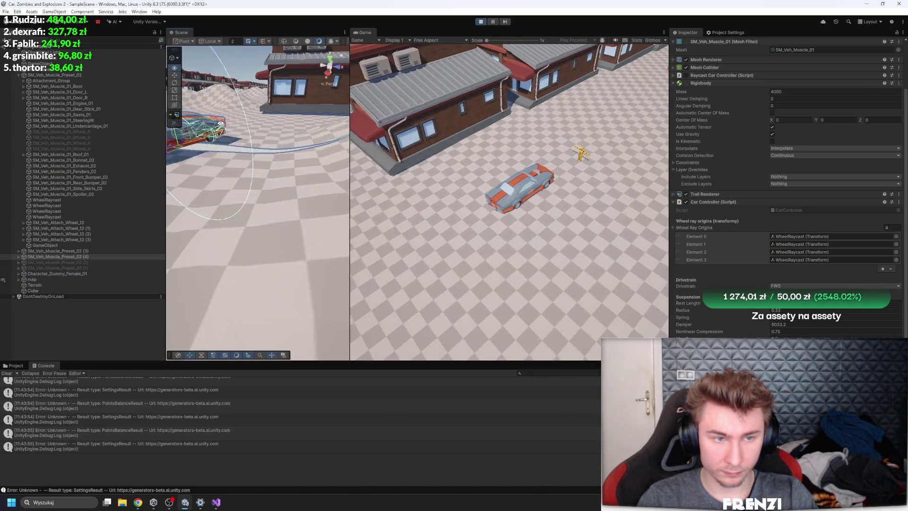
click(481, 21)
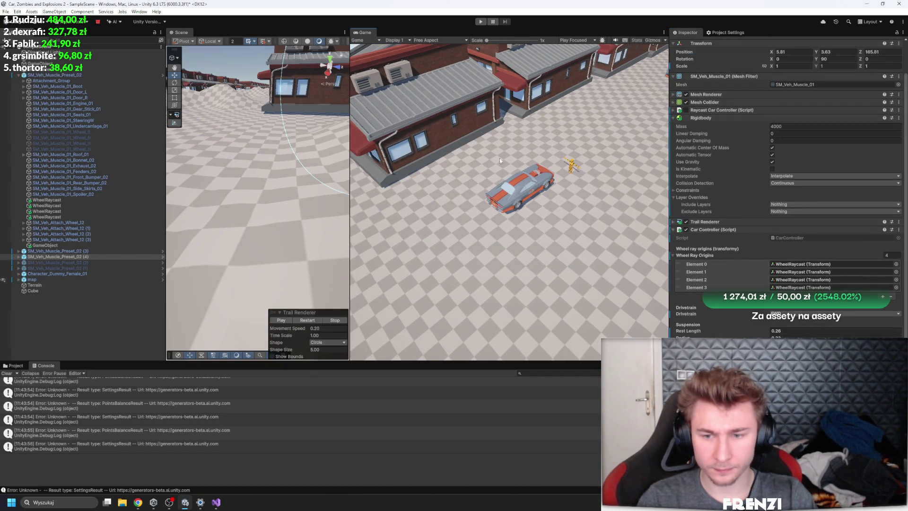
click(480, 21)
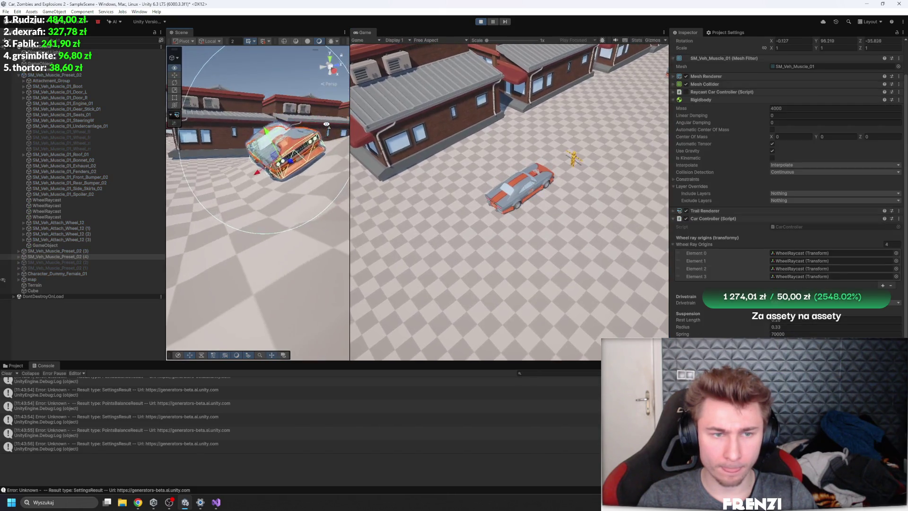
Step: Set the Car Controller's Engine Force to 80000, test-drive it briefly, then return to Visual Studio
click(480, 22)
scroll(803, 284, down, 2)
click(802, 334)
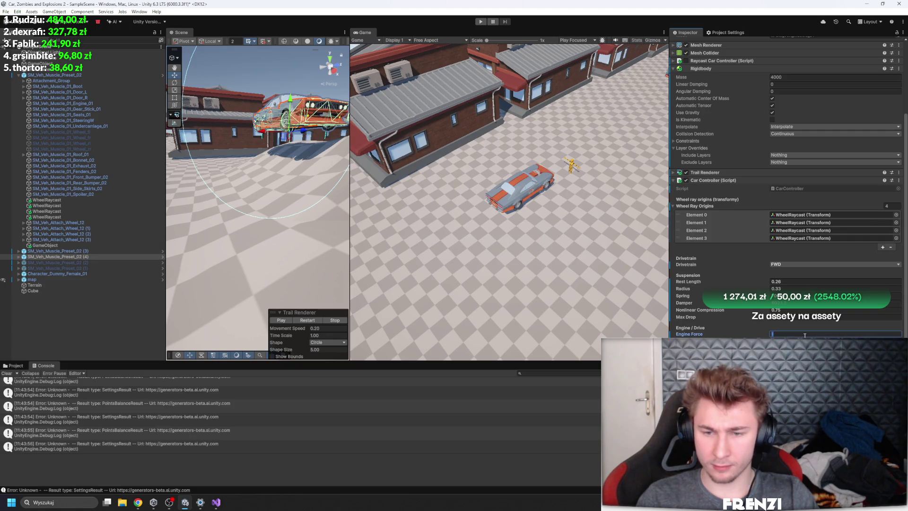
text(80000)
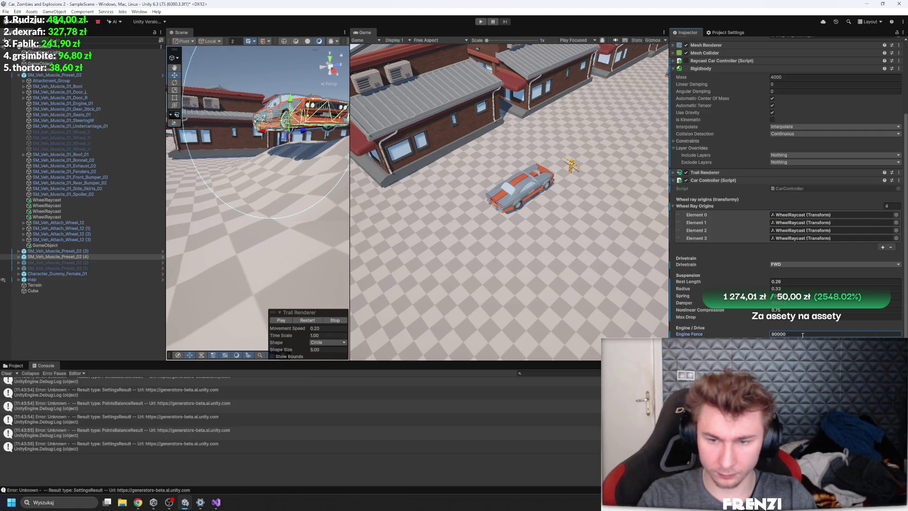
key(Return)
click(479, 22)
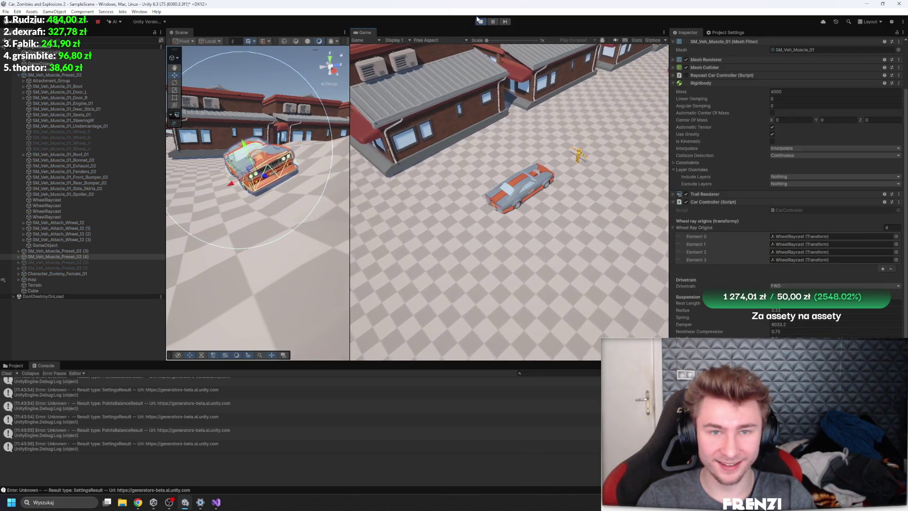
key(ctrl+p)
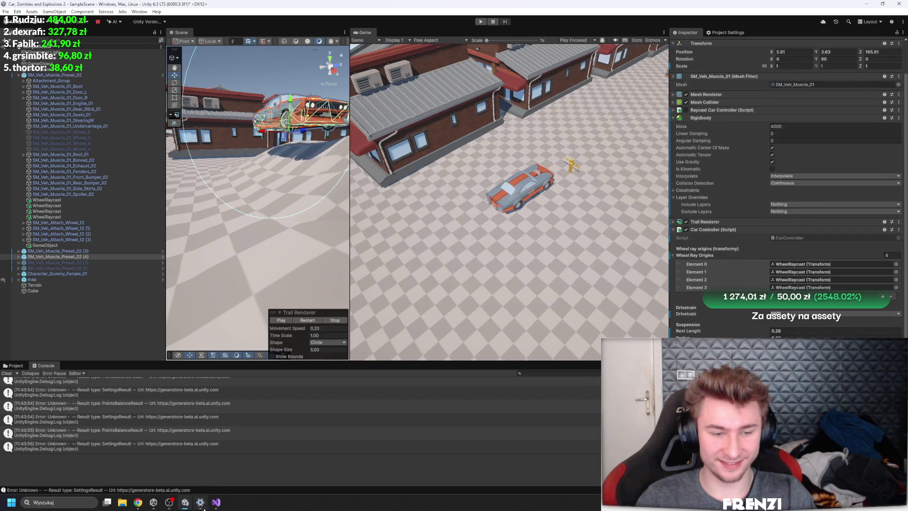
click(217, 503)
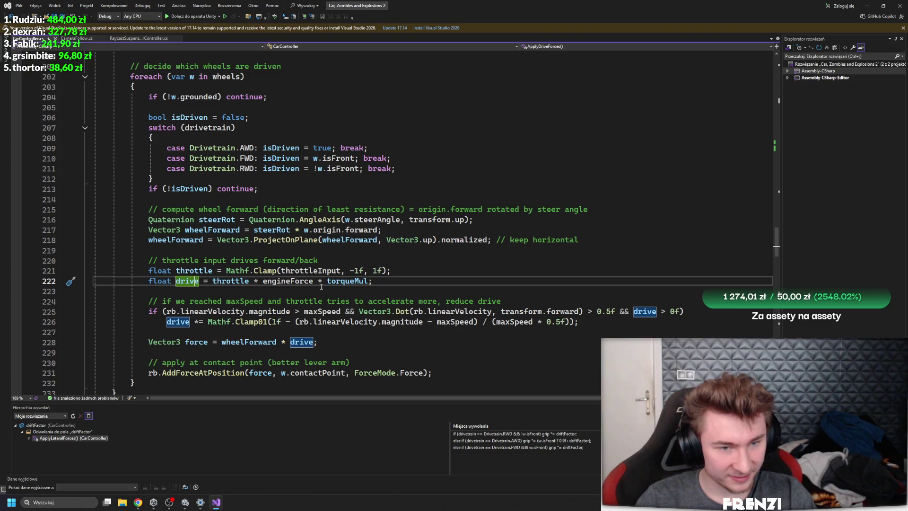
Step: Highlight references to drive, force, wheelForward, engineForce, torqueMul and throttle to trace the drive-force calculation
click(294, 287)
click(187, 281)
scroll(263, 327, down, 2)
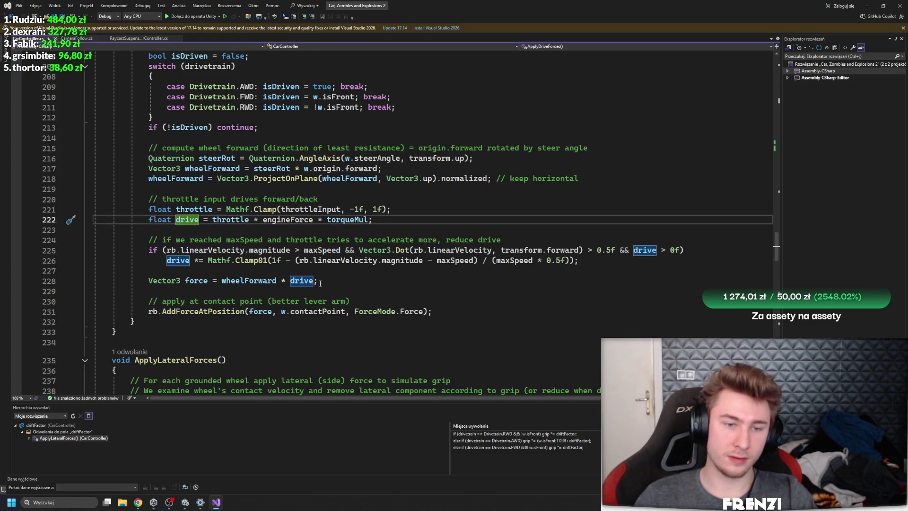
click(205, 281)
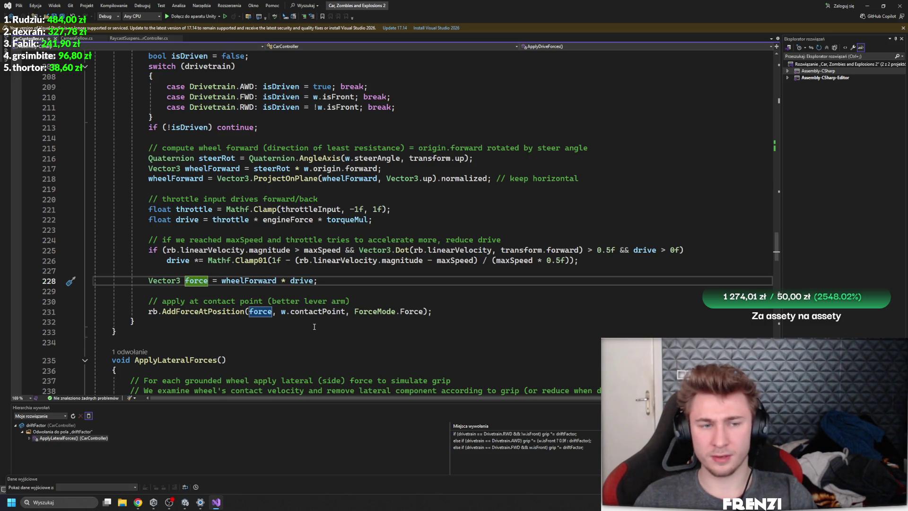
key(Up)
key(Up)
key(Up)
key(Up)
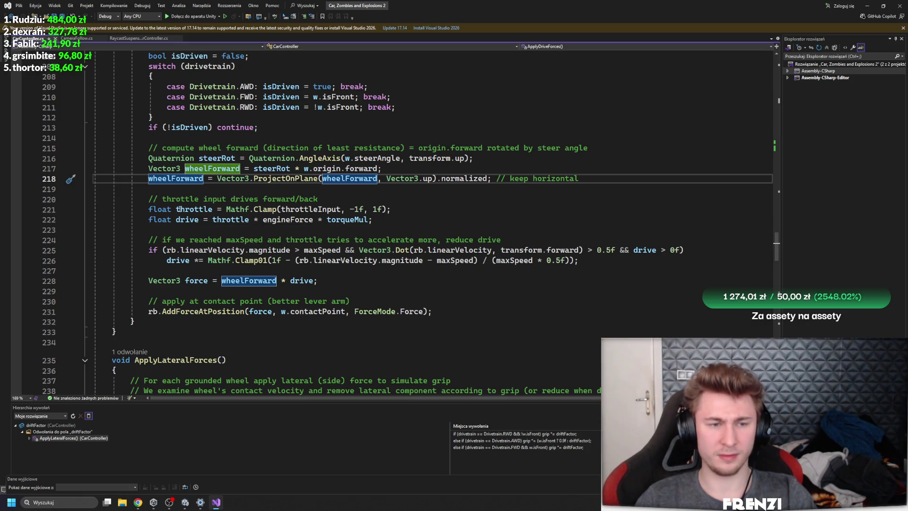
click(286, 219)
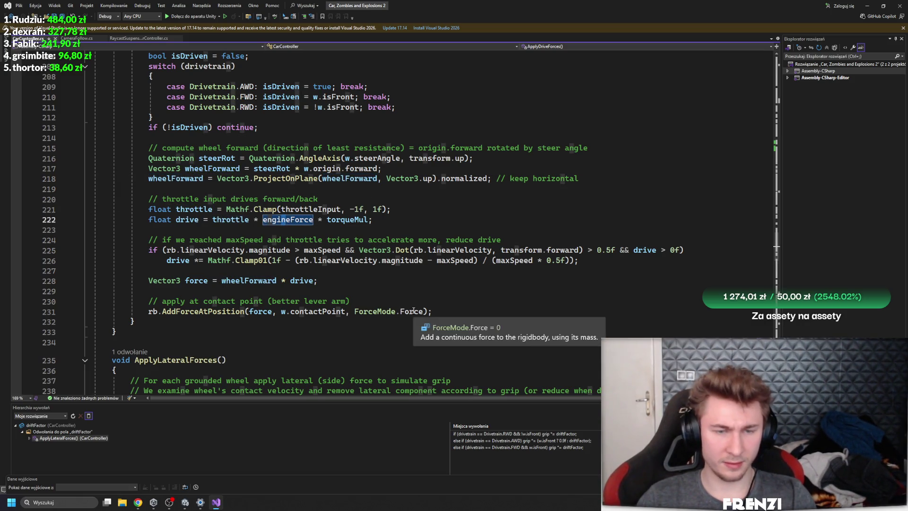
click(348, 220)
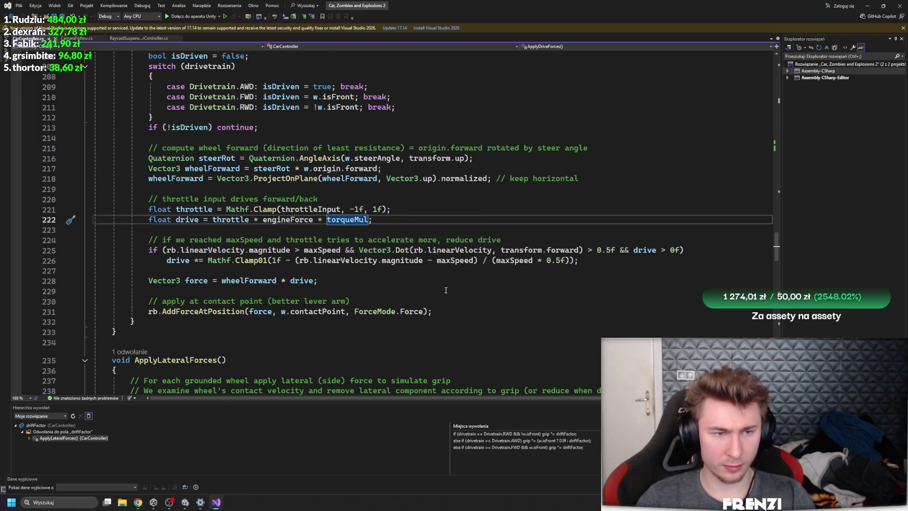
scroll(446, 277, up, 6)
scroll(446, 319, down, 5)
scroll(425, 305, down, 1)
click(230, 219)
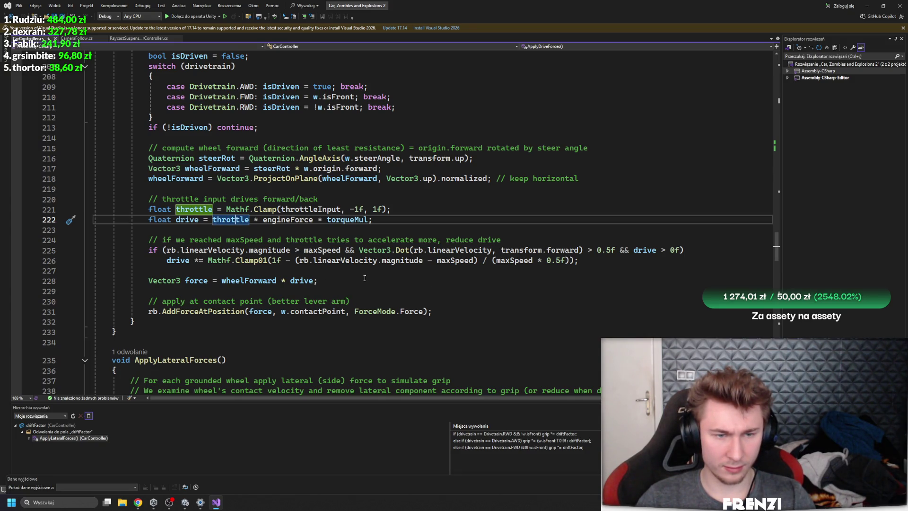
scroll(365, 274, down, 4)
scroll(365, 277, down, 6)
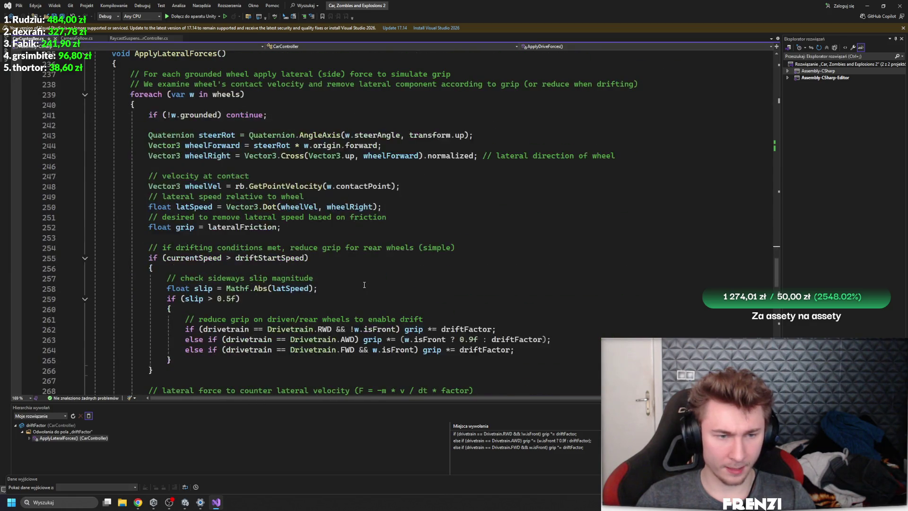
scroll(365, 283, down, 2)
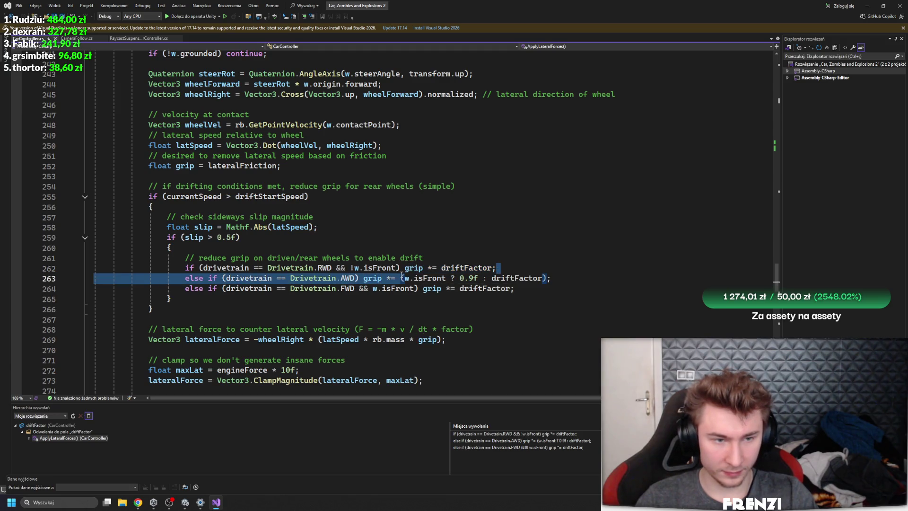
Step: Paste 'grip *= driftFactor;' inside the slip > 0.5f check, then switch back to Unity
key(Return)
text(grip *= driftFactor;)
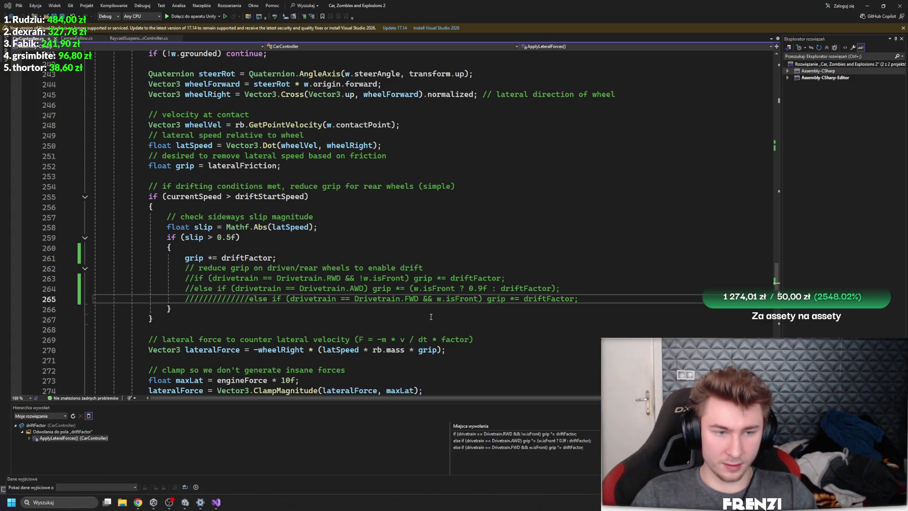
key(alt+Tab)
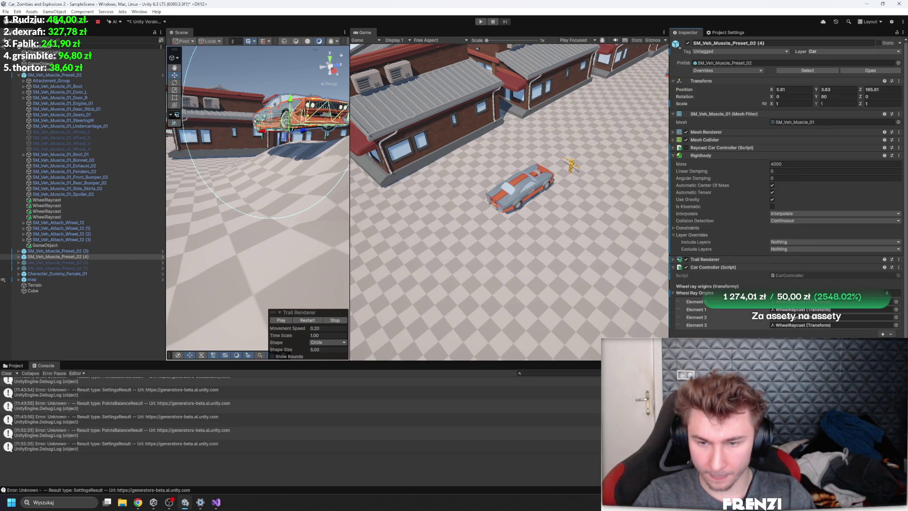
Step: Start a play test with the new drift code, drive the car in curves and stop after it flips
click(488, 21)
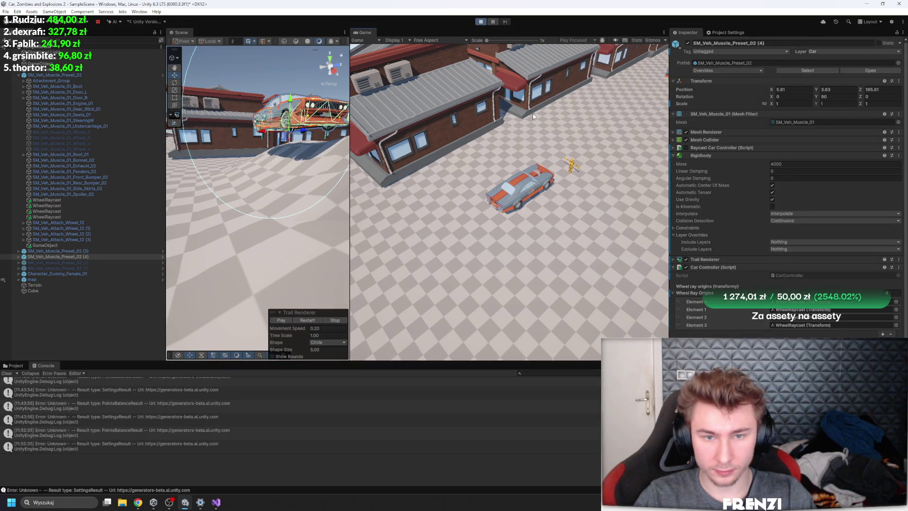
key(w)
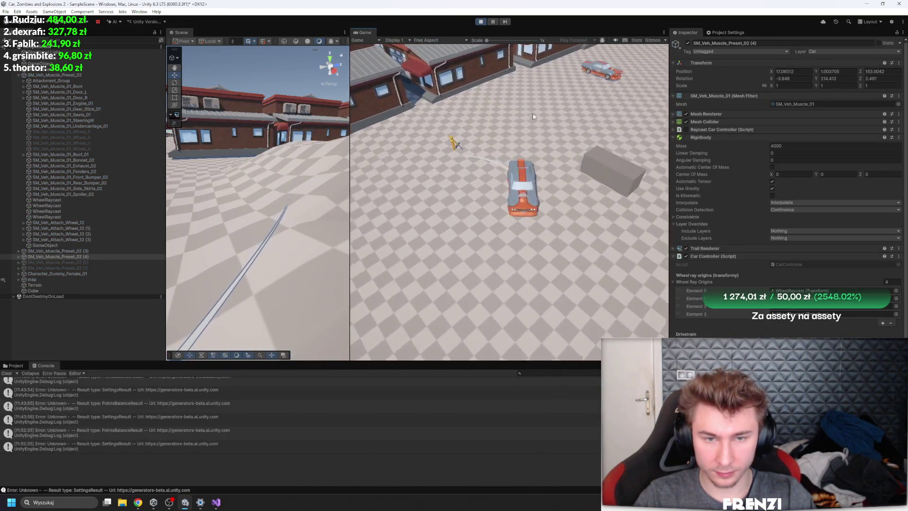
scroll(780, 262, down, 3)
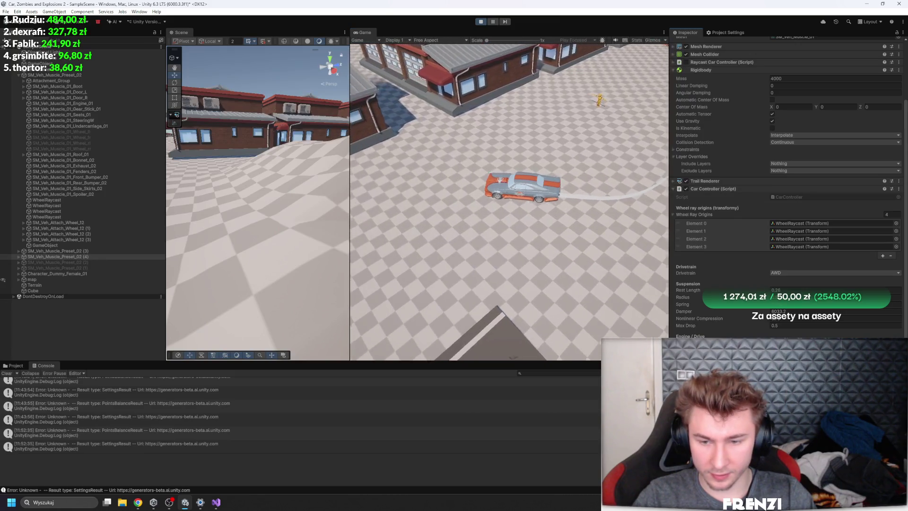
key(d)
key(d)
key(a)
key(d)
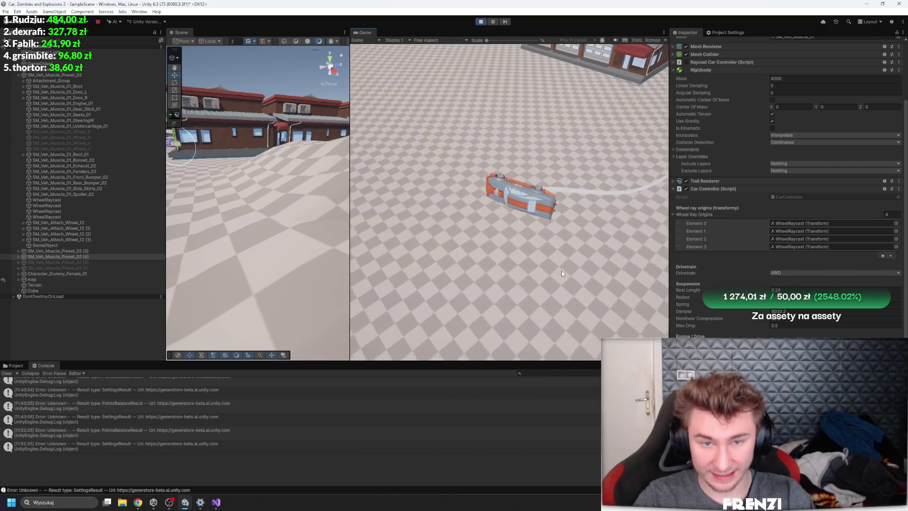
click(480, 22)
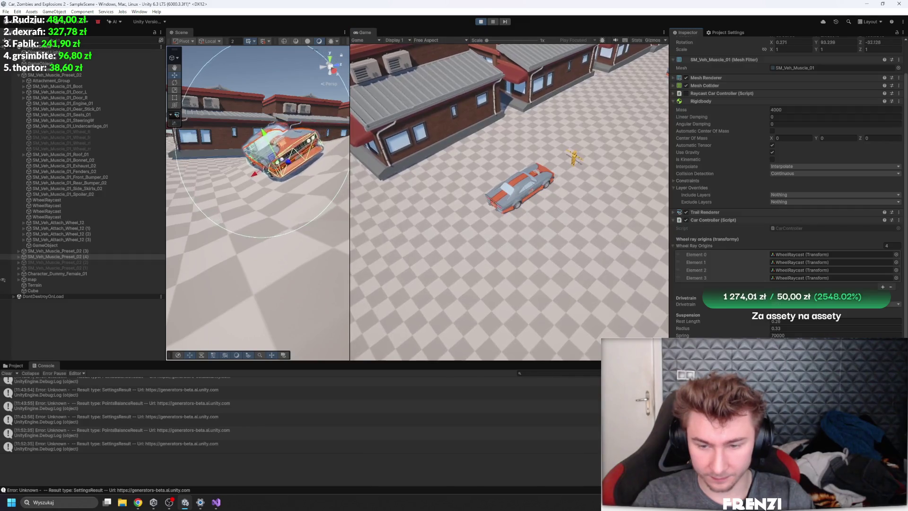
Step: Drive the car in loops past the character, turning left and right, then end the play session
key(w)
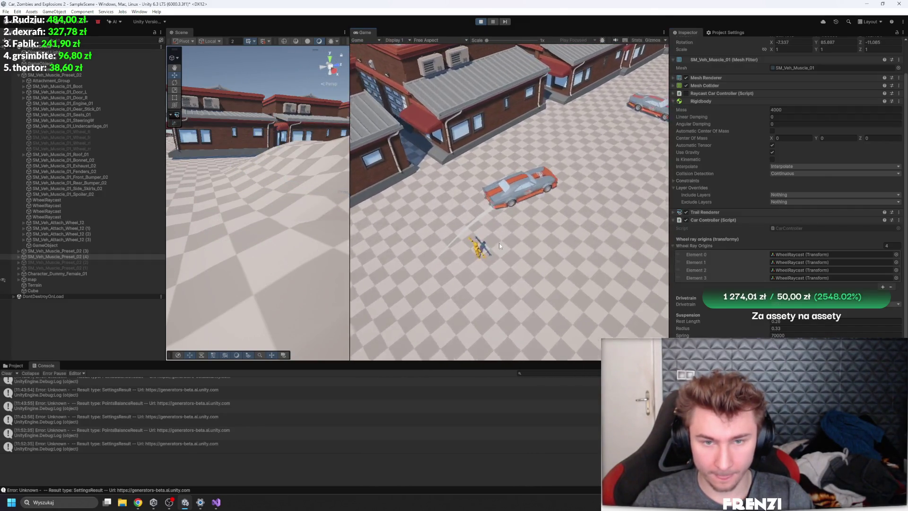
key(d)
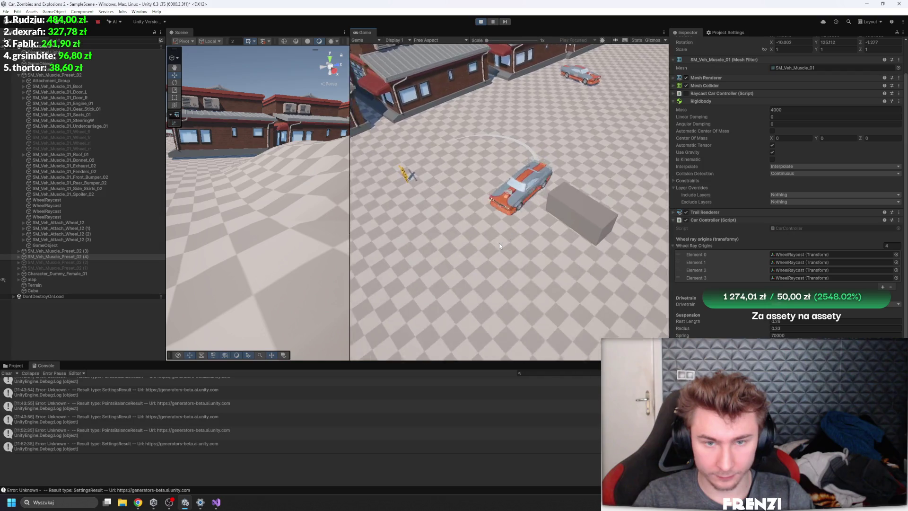
key(a)
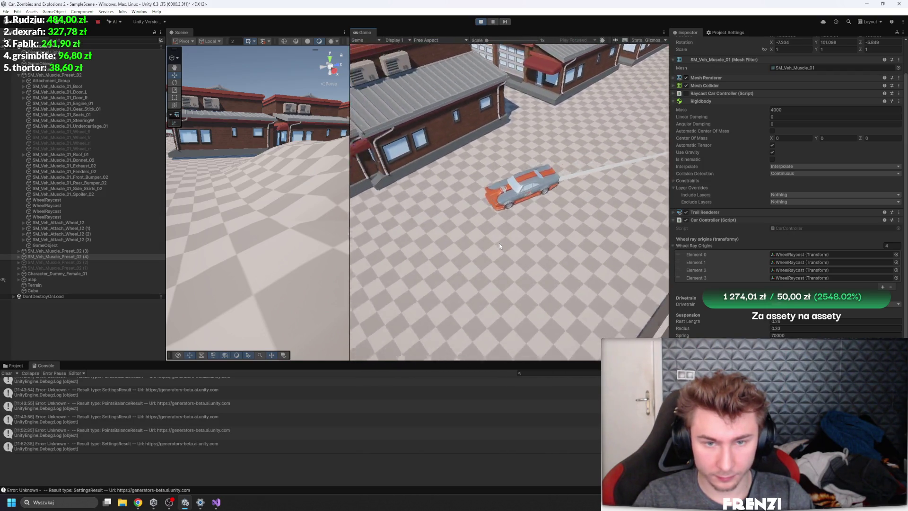
key(a)
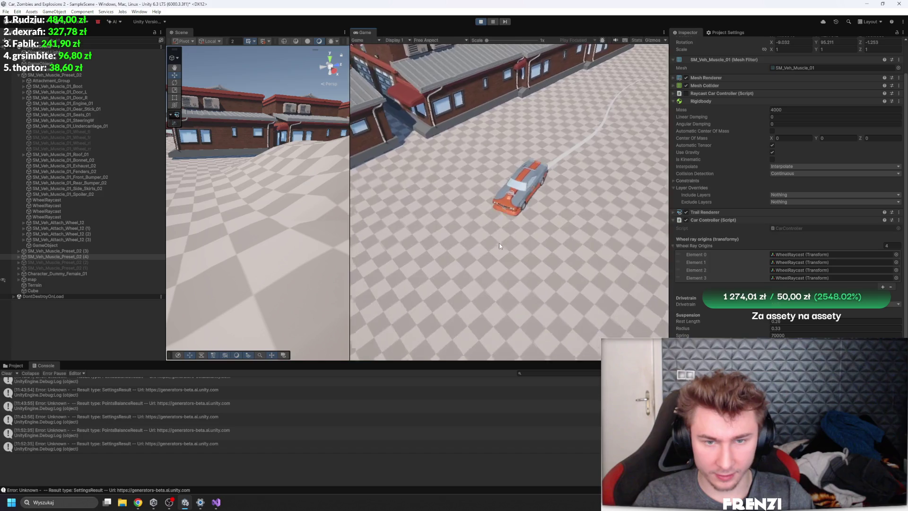
key(d)
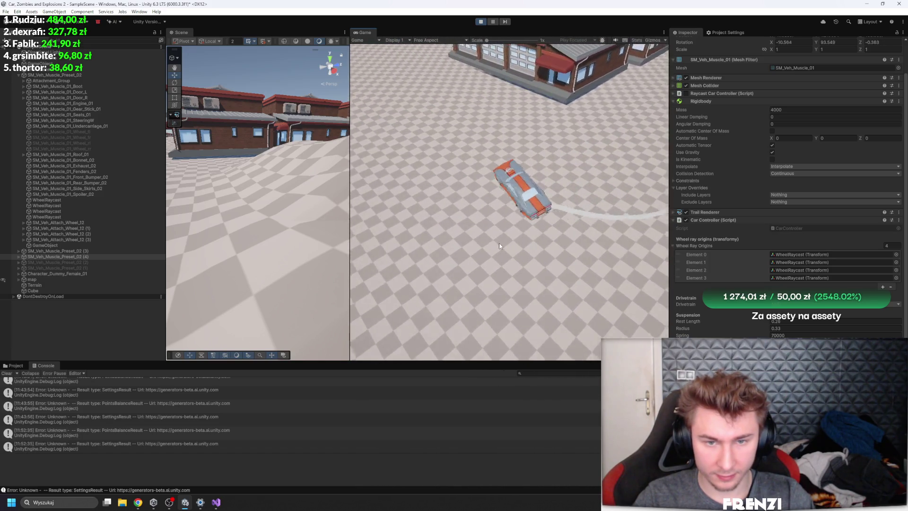
key(a)
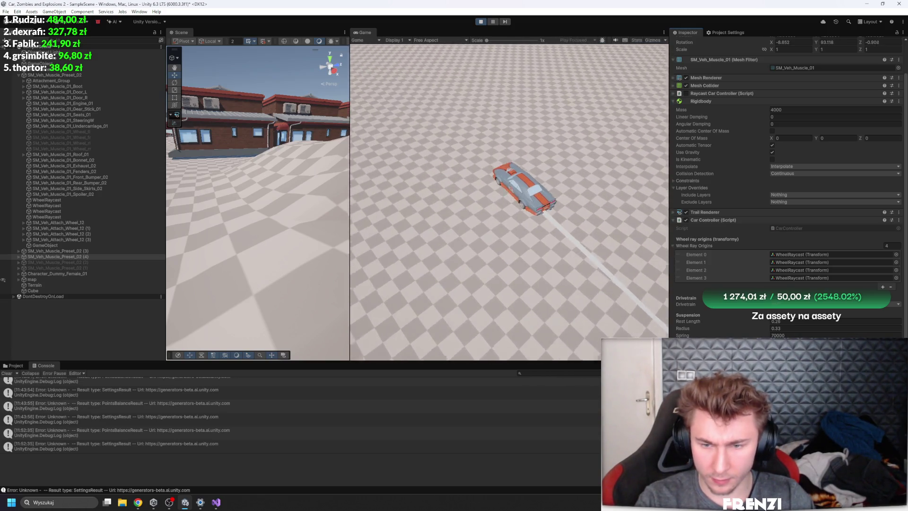
key(a)
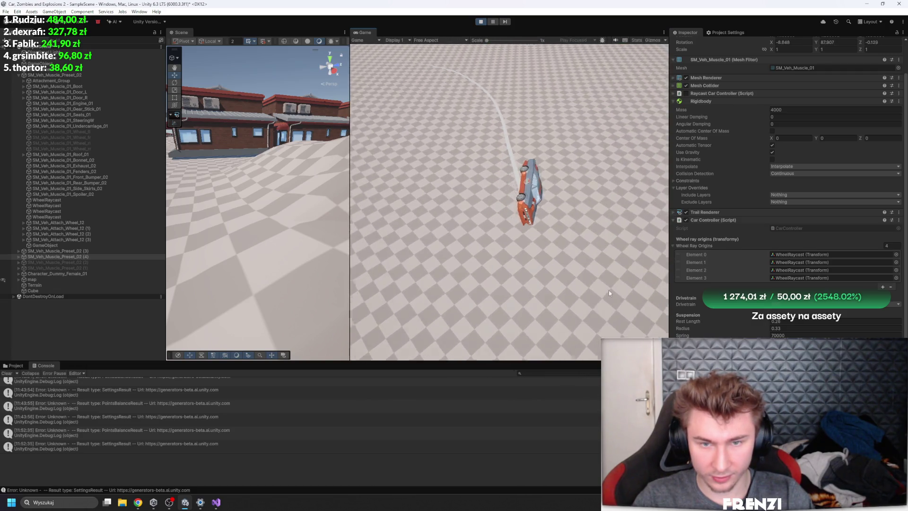
scroll(781, 212, down, 1)
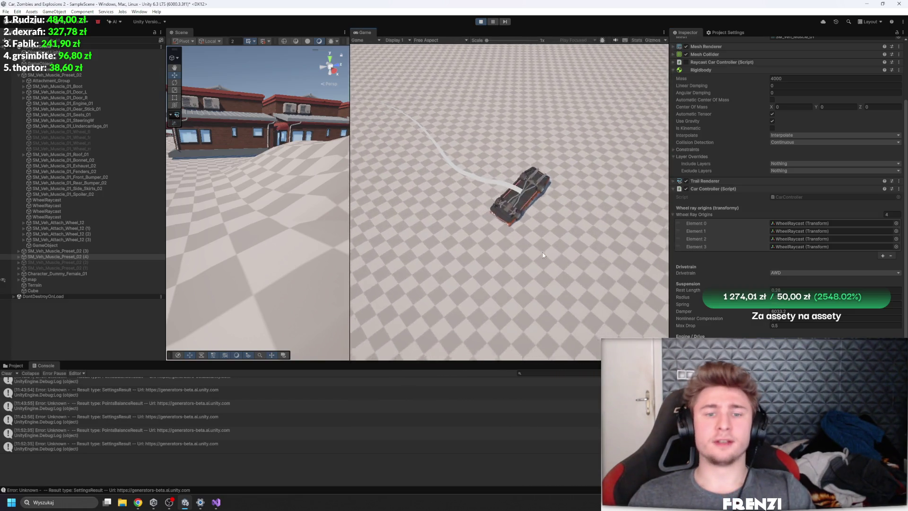
click(480, 23)
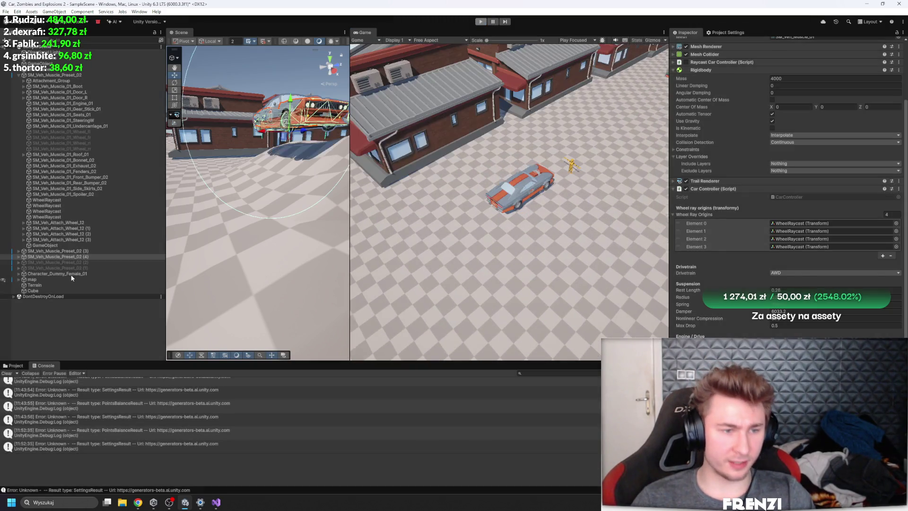
Step: Lower the car's empty GameObject to Y -1.01 and run a short play test
click(58, 245)
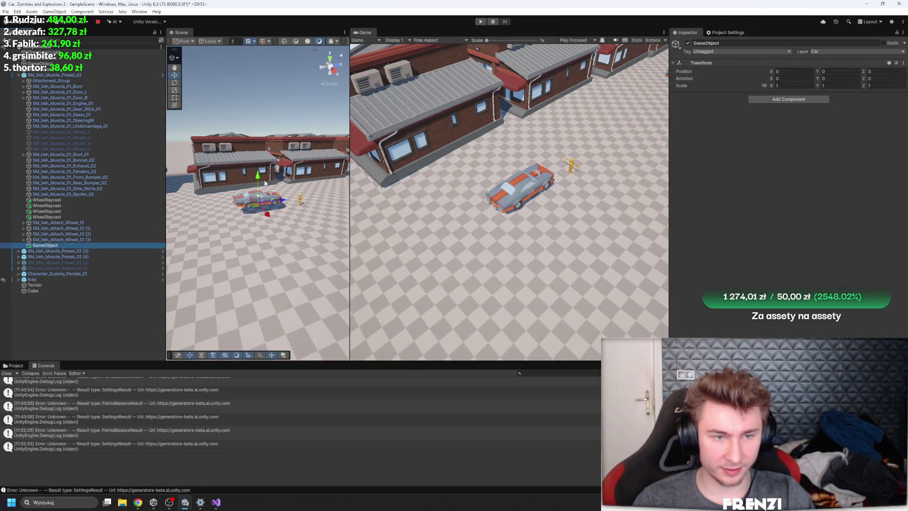
drag(256, 181, 292, 170)
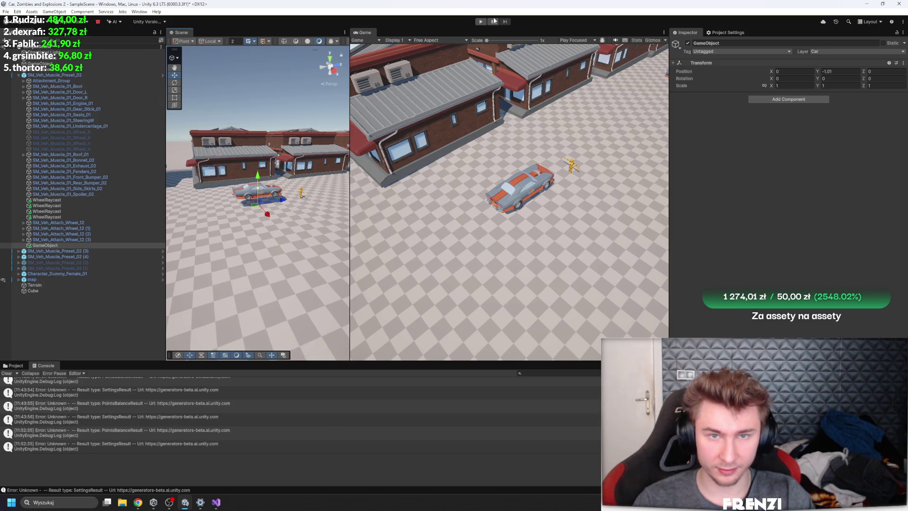
click(479, 22)
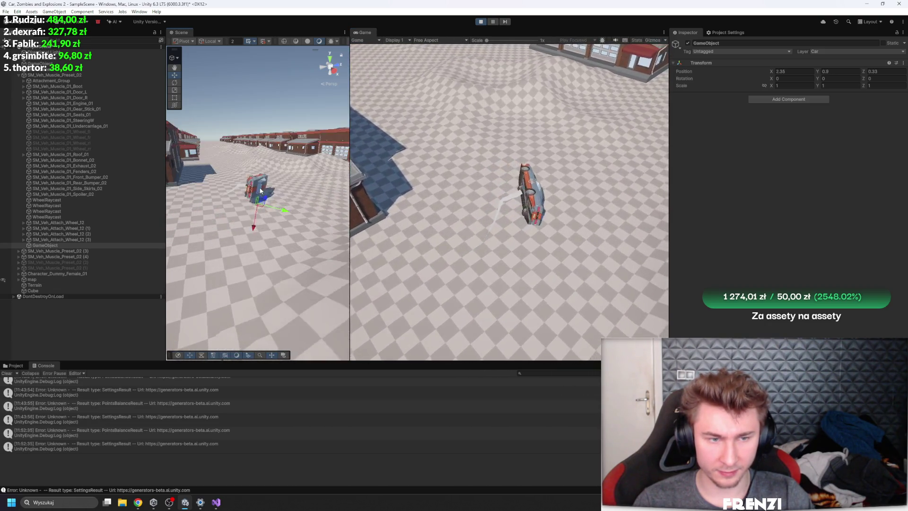
click(480, 22)
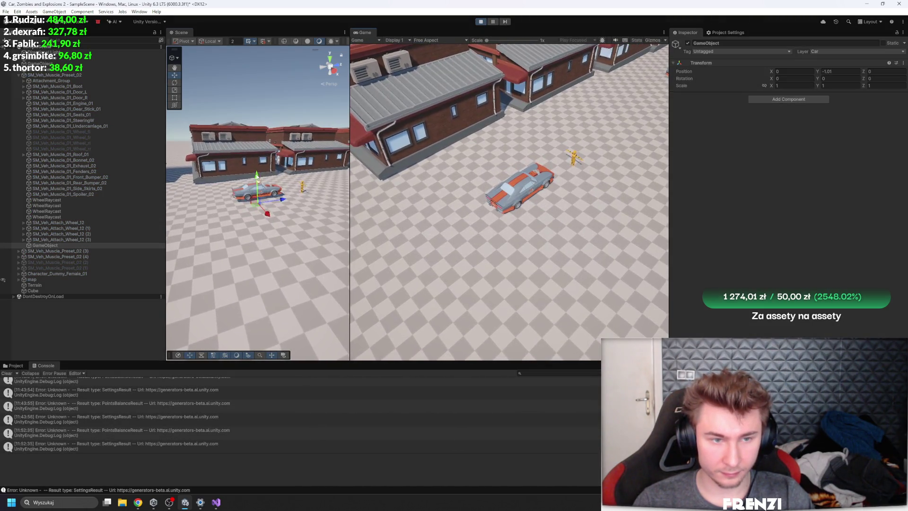
drag(266, 154, 257, 173)
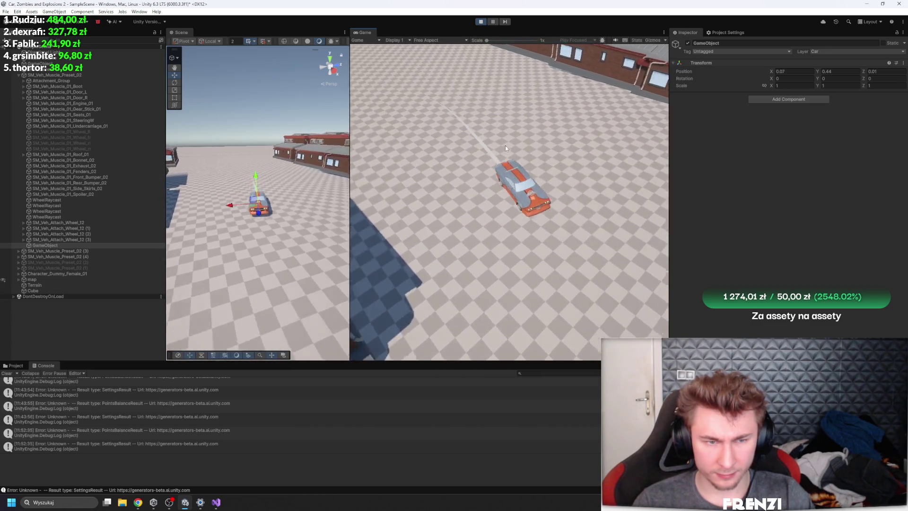
Step: Select SM_Veh_Muscle_Preset_02 to check its Rigidbody, then restart the play test
click(64, 76)
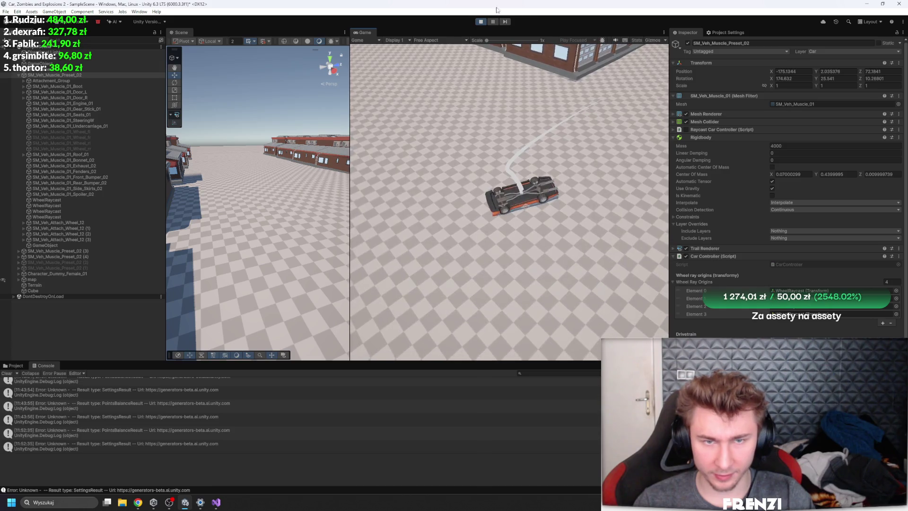
click(480, 22)
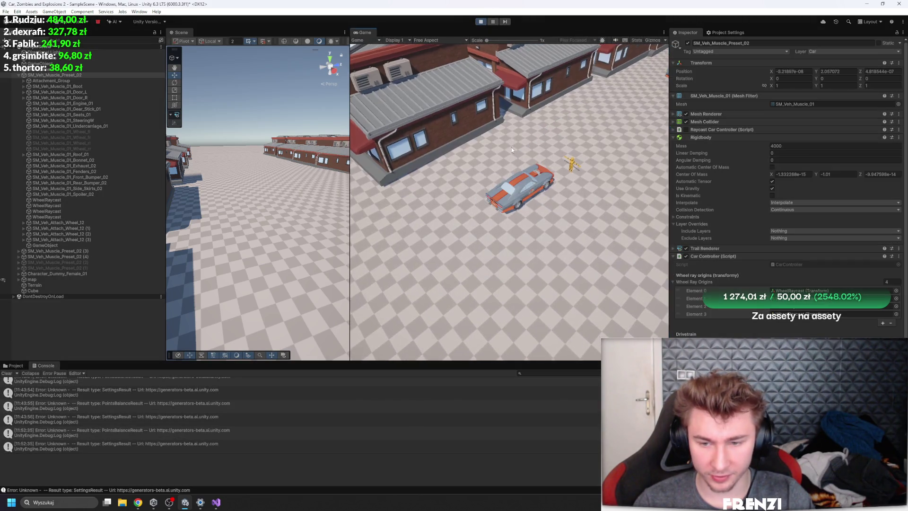
Step: Stop the play test, then frame and zoom the scene view in on the selected car
click(480, 22)
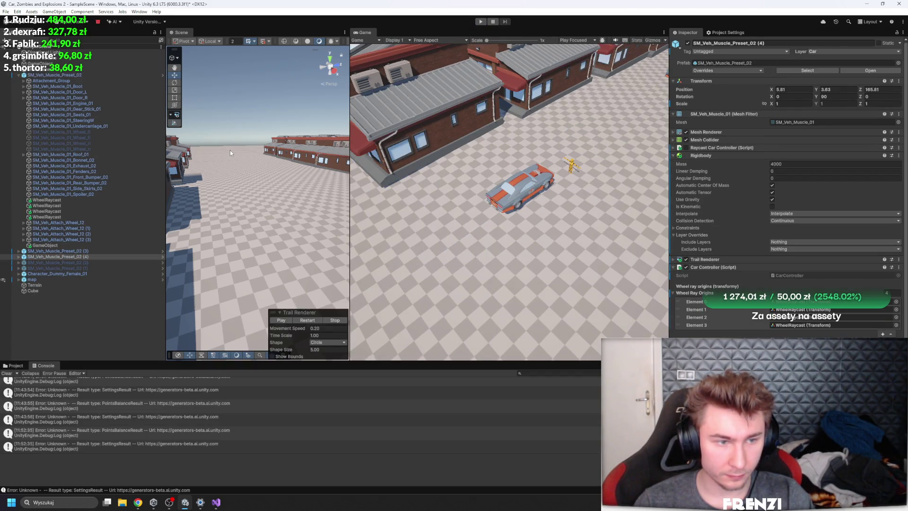
key(f)
drag(230, 150, 259, 171)
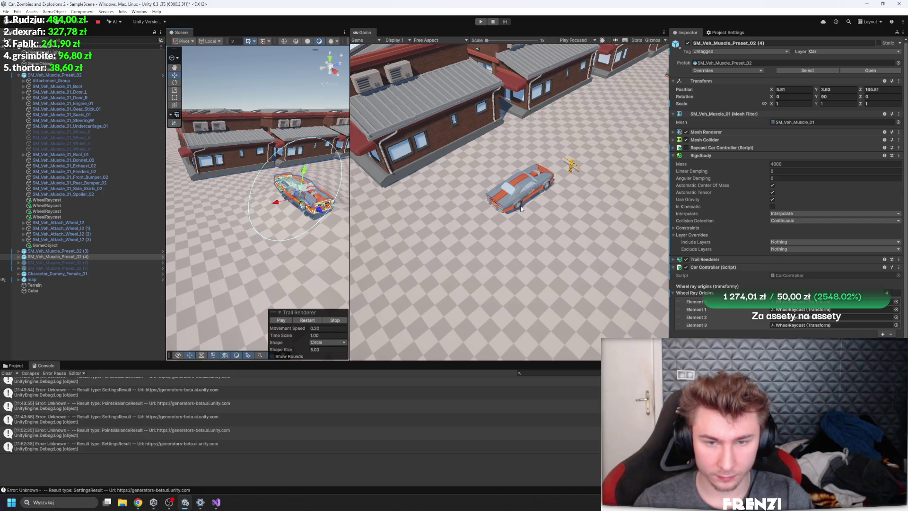
click(87, 74)
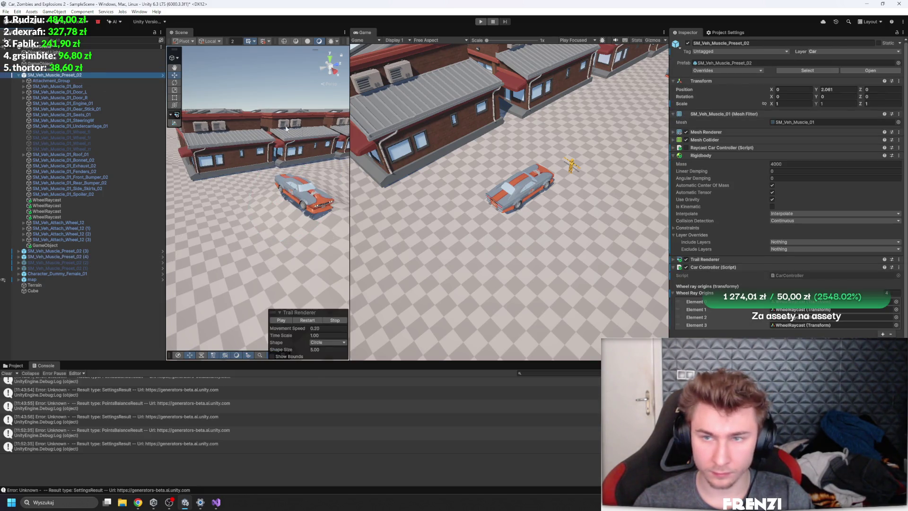
key(f)
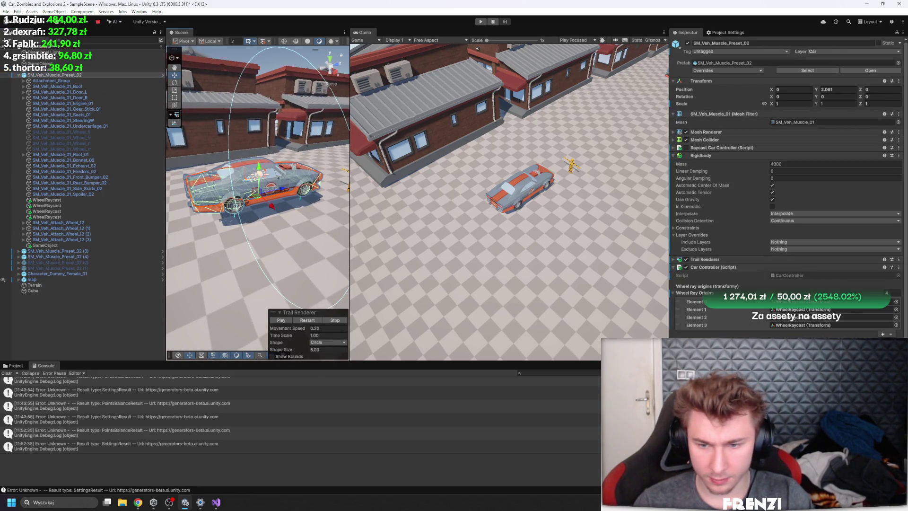
Step: Widen the Scene view, check the empty GameObject, and reselect the car to show its components
drag(349, 219, 414, 219)
scroll(316, 156, up, 5)
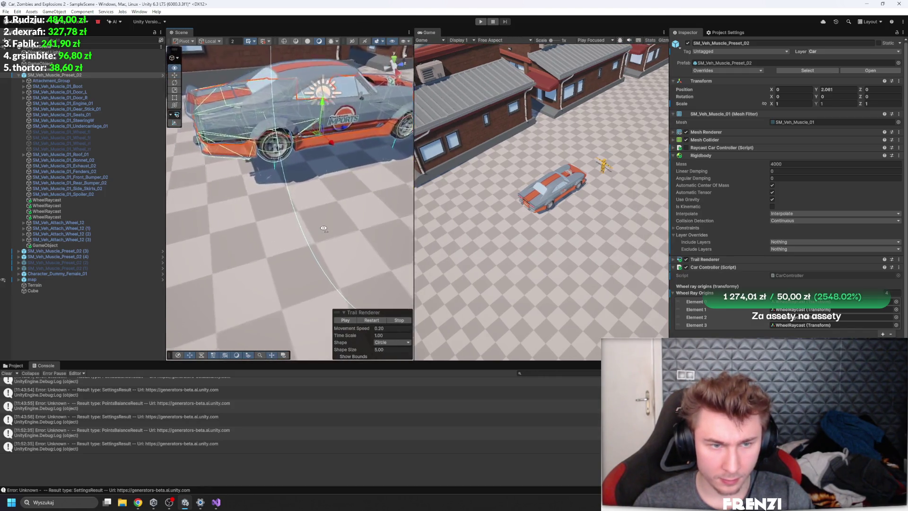
scroll(316, 155, down, 2)
scroll(317, 147, down, 1)
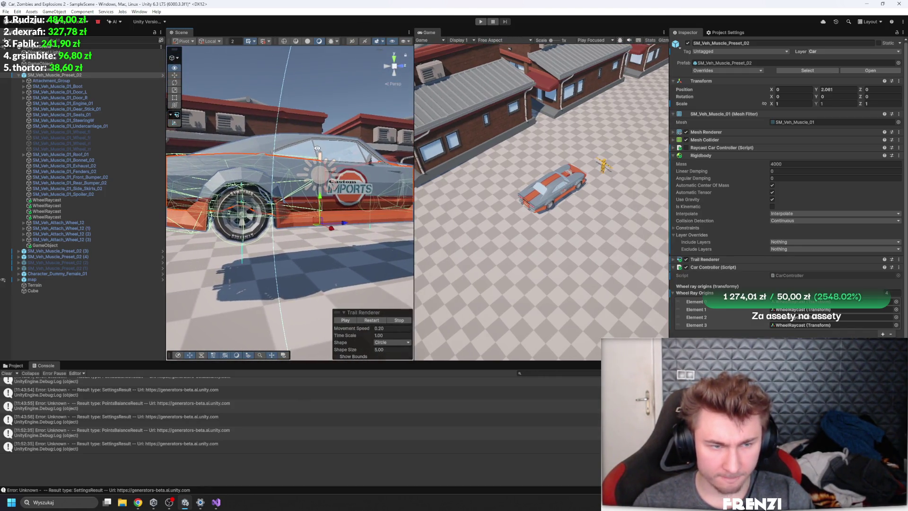
click(64, 245)
click(69, 75)
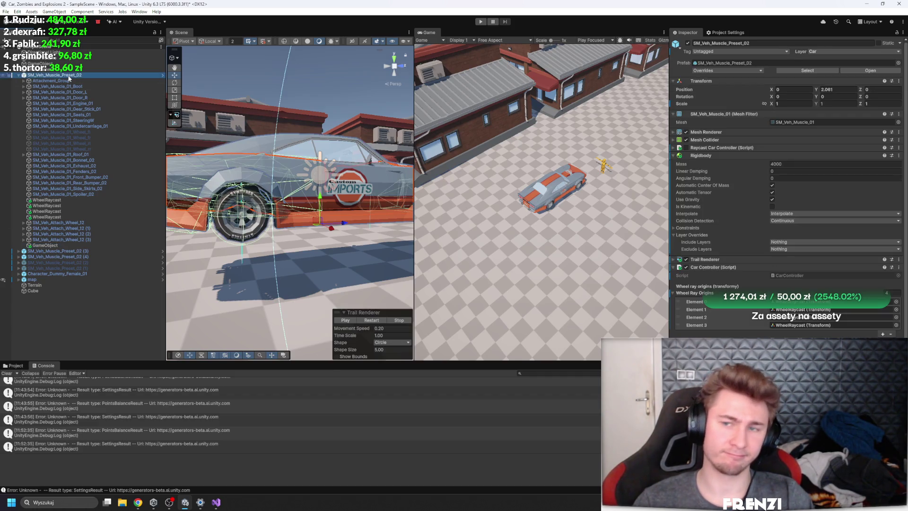
click(80, 211)
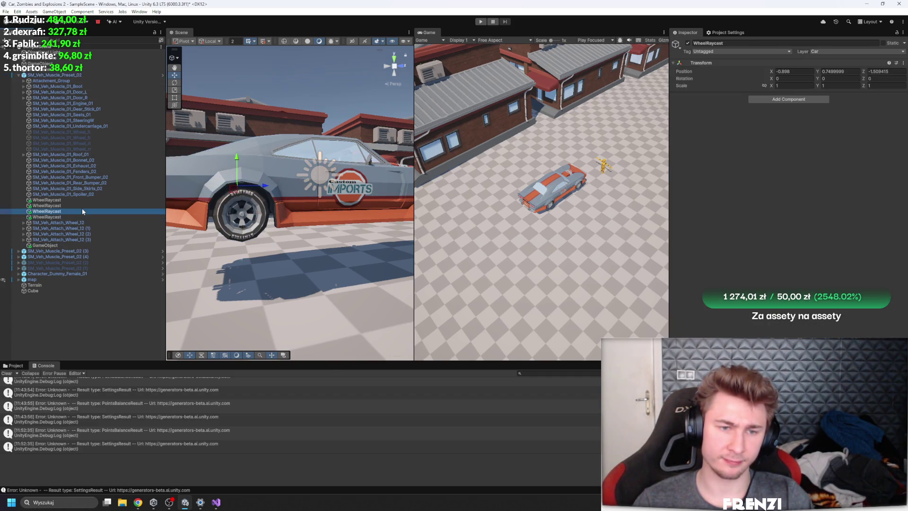
key(f)
click(73, 200)
mouse_move(178, 209)
mouse_down()
mouse_move(243, 217)
mouse_move(188, 220)
mouse_up()
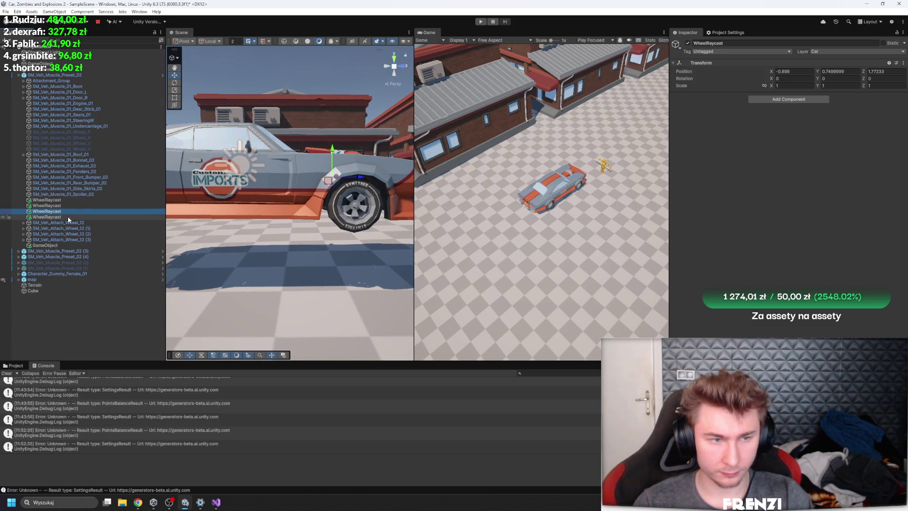
click(66, 200)
drag(260, 218, 330, 230)
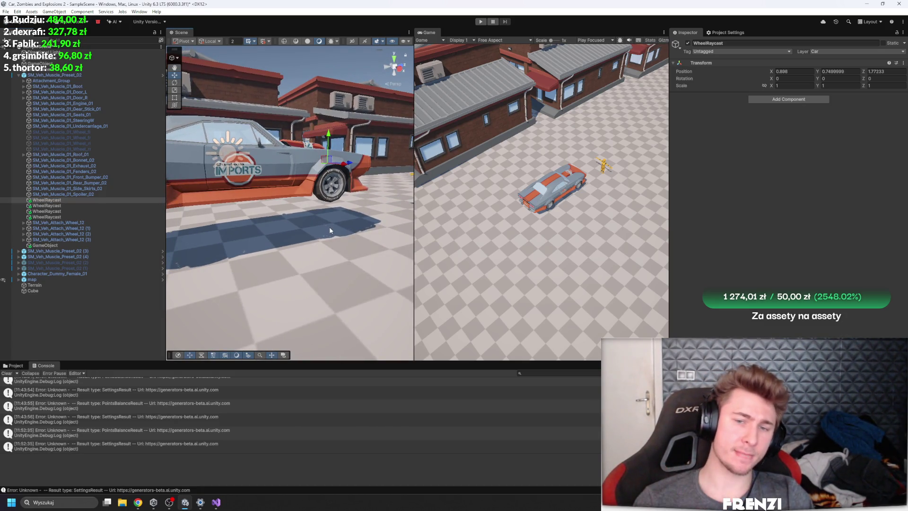
click(42, 74)
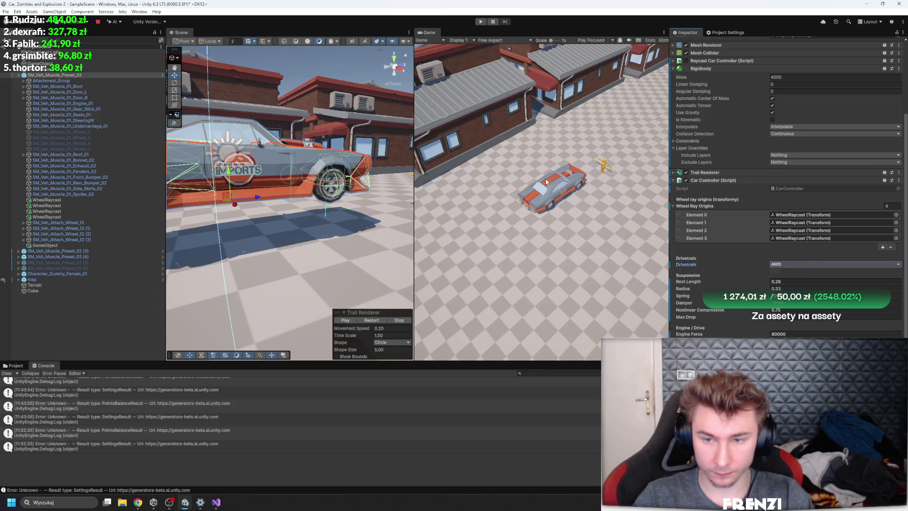
Step: Run a test drive until the car flips, stop it, and return to the CarController code
click(481, 21)
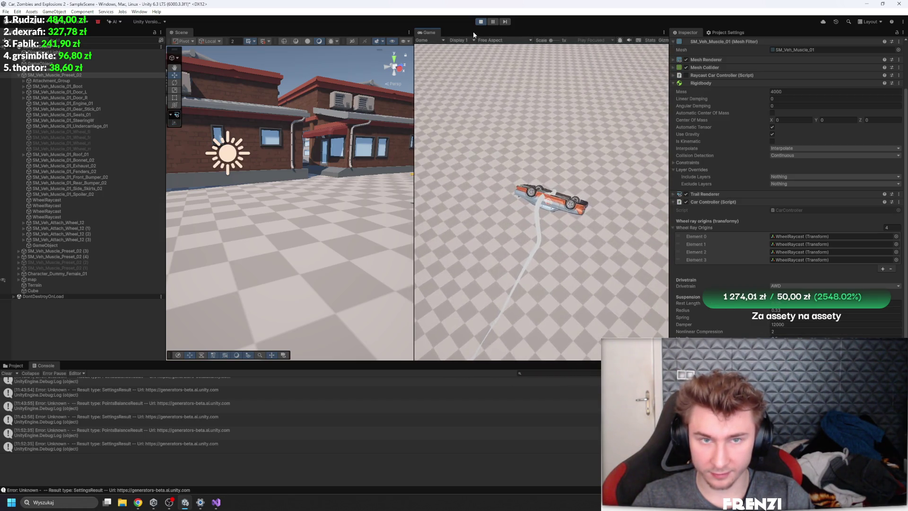
click(480, 21)
click(217, 502)
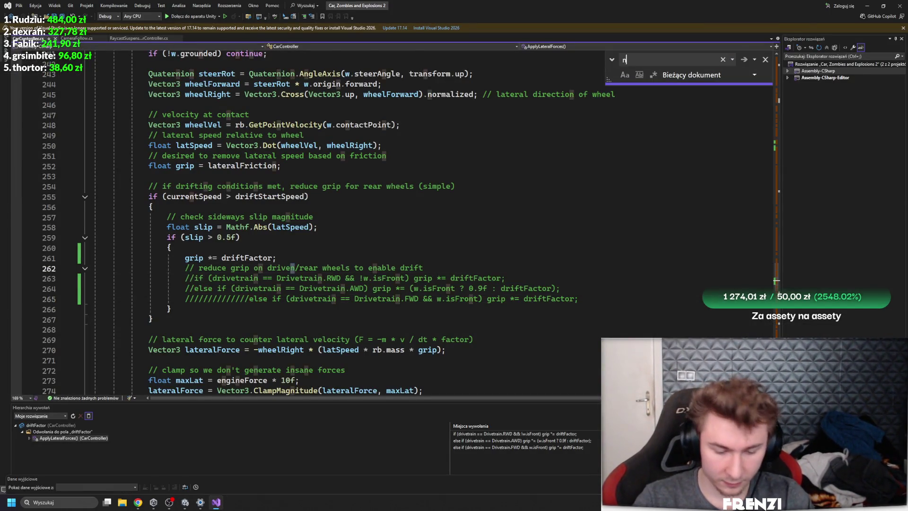
text(nonl)
scroll(377, 237, down, 3)
scroll(377, 237, down, 13)
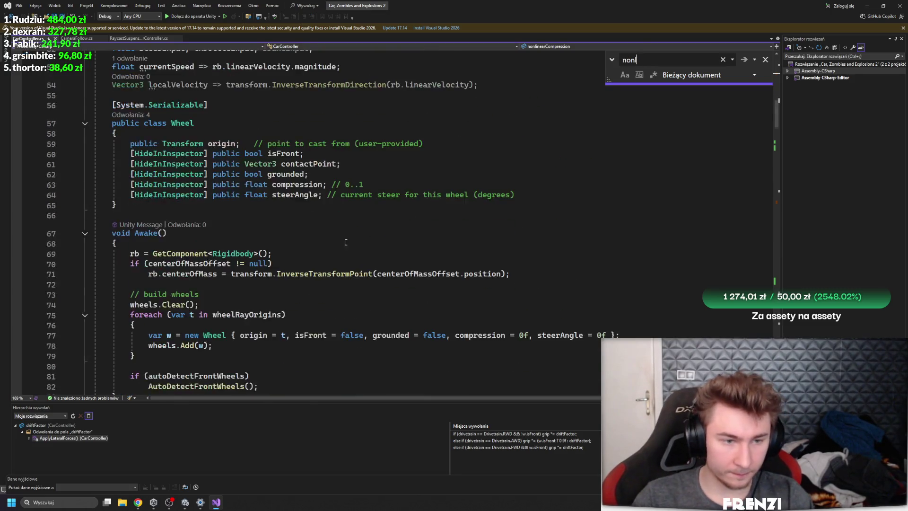
scroll(376, 237, down, 13)
scroll(377, 236, down, 11)
scroll(377, 237, up, 2)
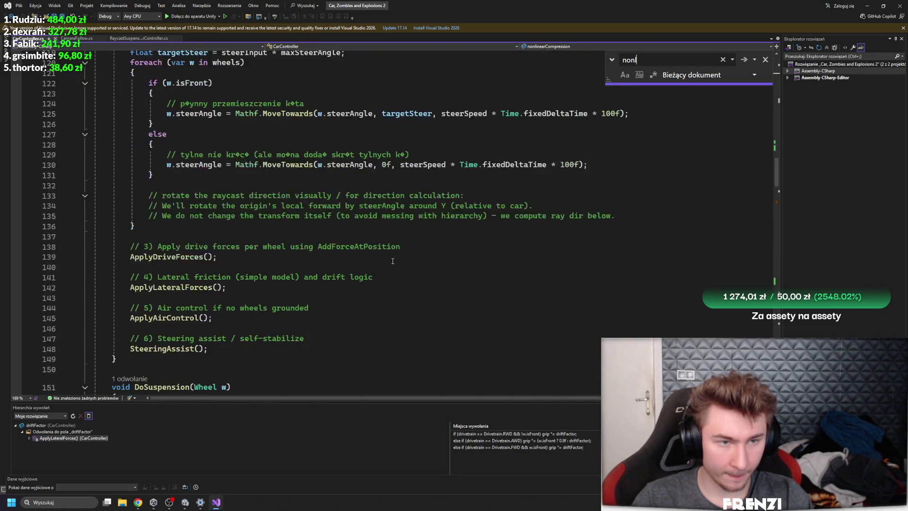
scroll(384, 241, down, 9)
scroll(398, 252, down, 3)
scroll(398, 251, up, 2)
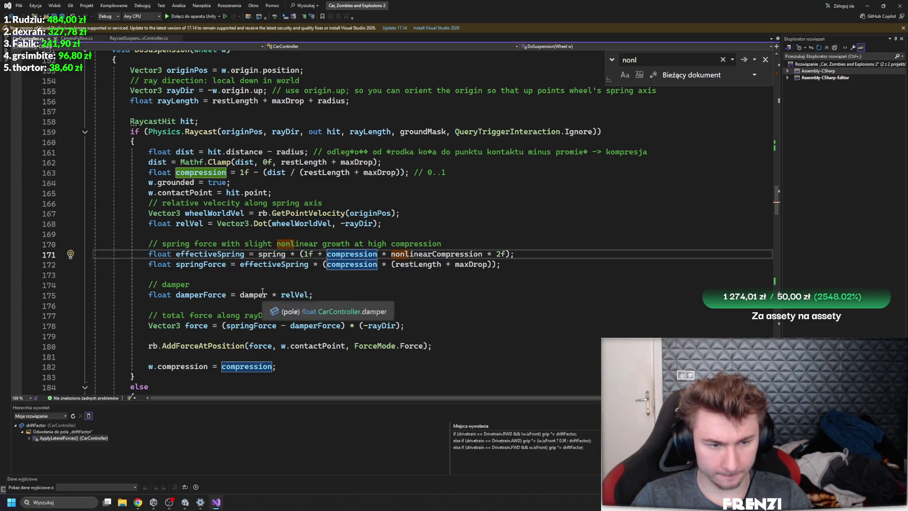
scroll(264, 293, down, 2)
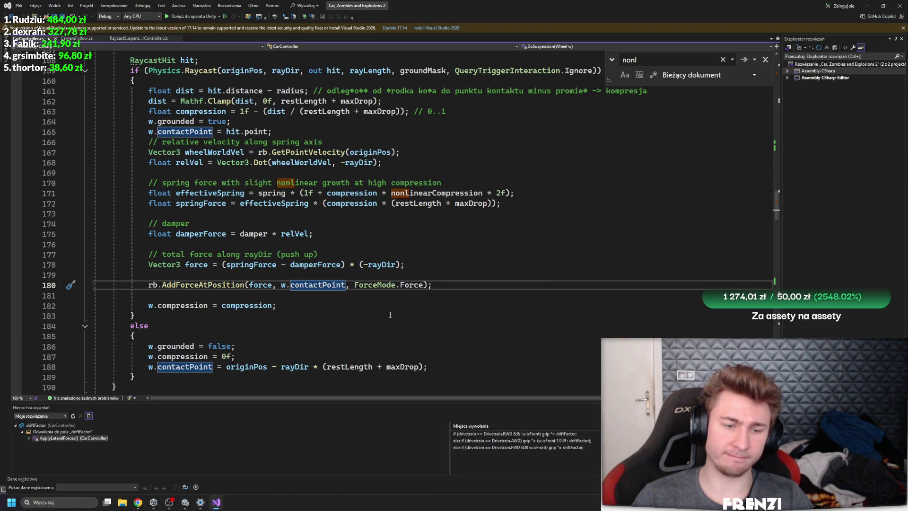
scroll(389, 315, down, 2)
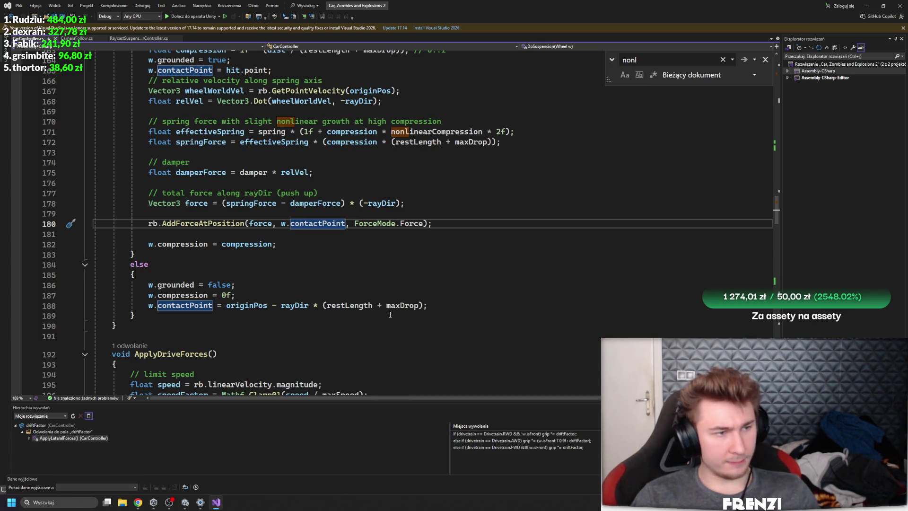
scroll(384, 296, up, 2)
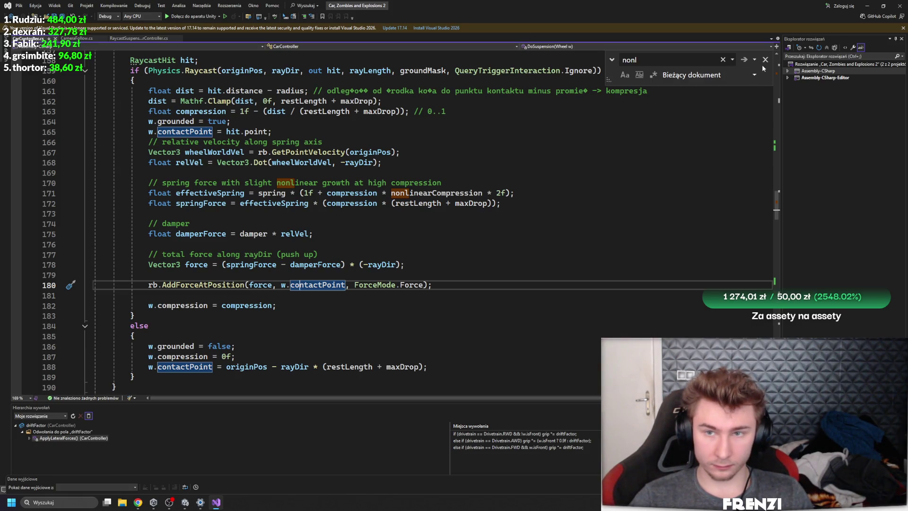
Step: Switch back to the Unity editor after locating nonlinearCompression in the suspension code
click(185, 501)
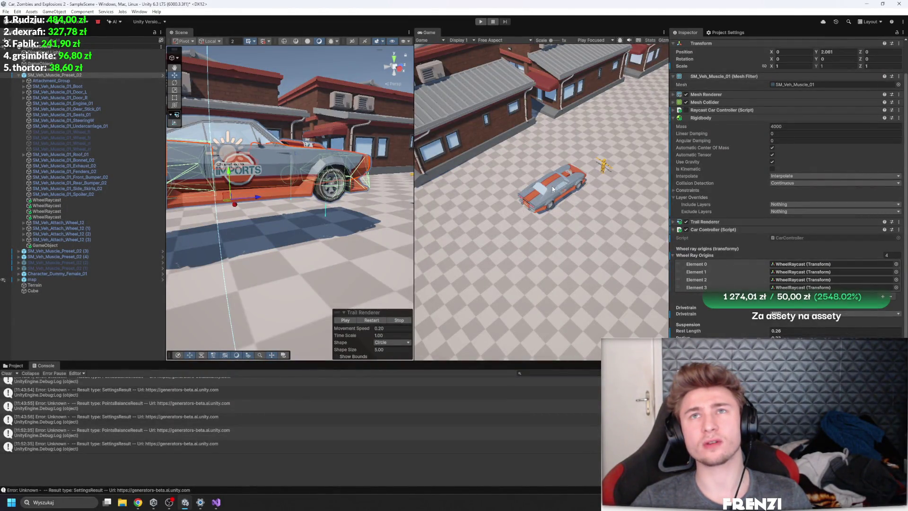
Step: Start a test drive and confirm the wheel Radius of 0.33 while driving
click(480, 22)
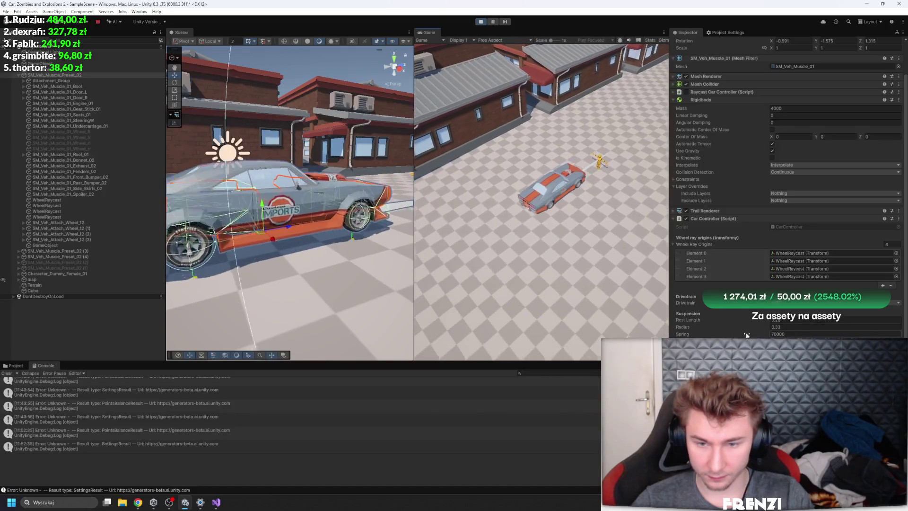
text(0.33)
key(Return)
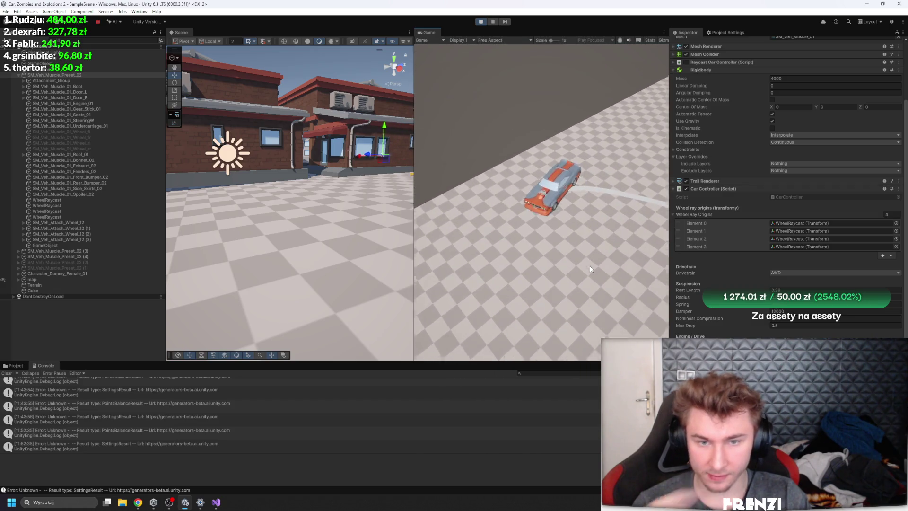
Step: Set the Drivetrain to FWD and watch the car drive in a maximized Game view
click(829, 273)
click(789, 289)
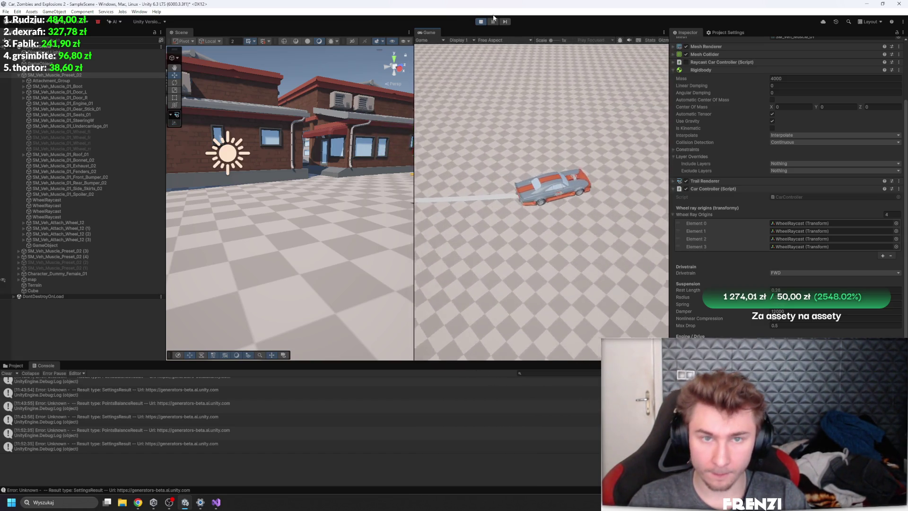
key(shift+space)
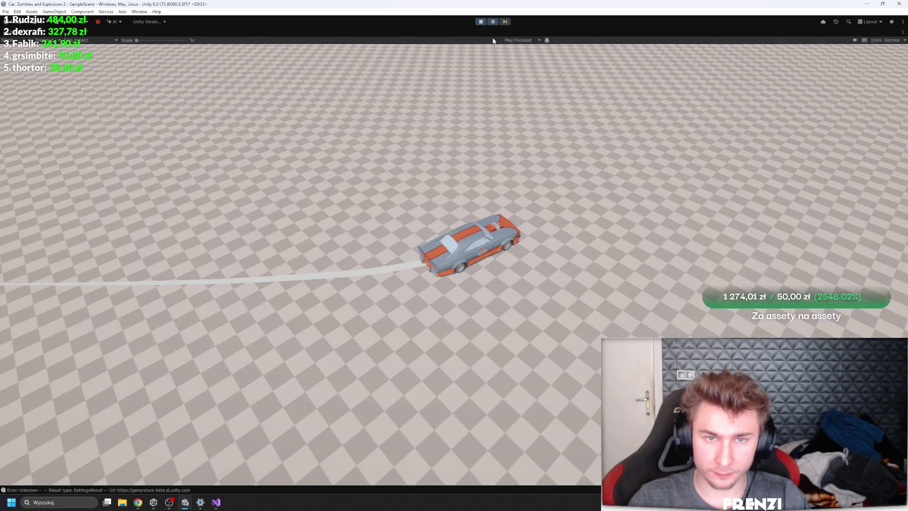
key(shift+space)
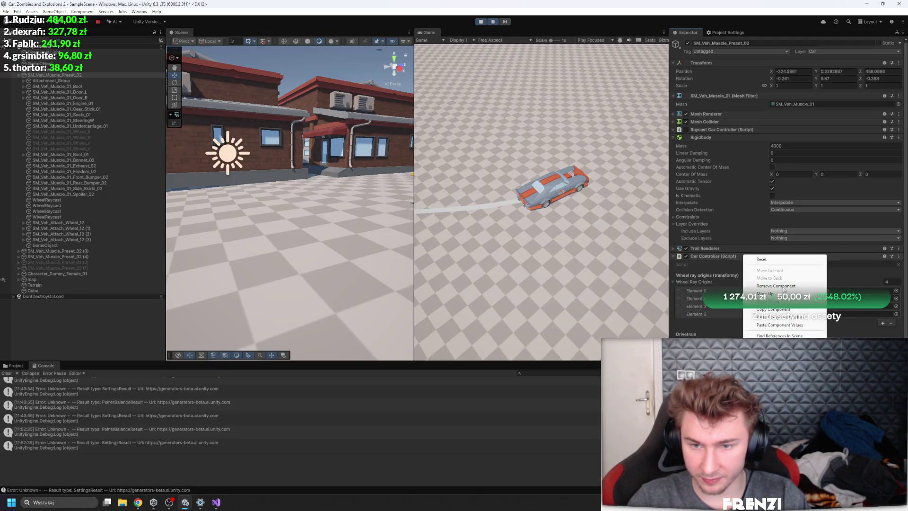
Step: Restart the test drive from the starting position and check the Car Controller component options
click(485, 21)
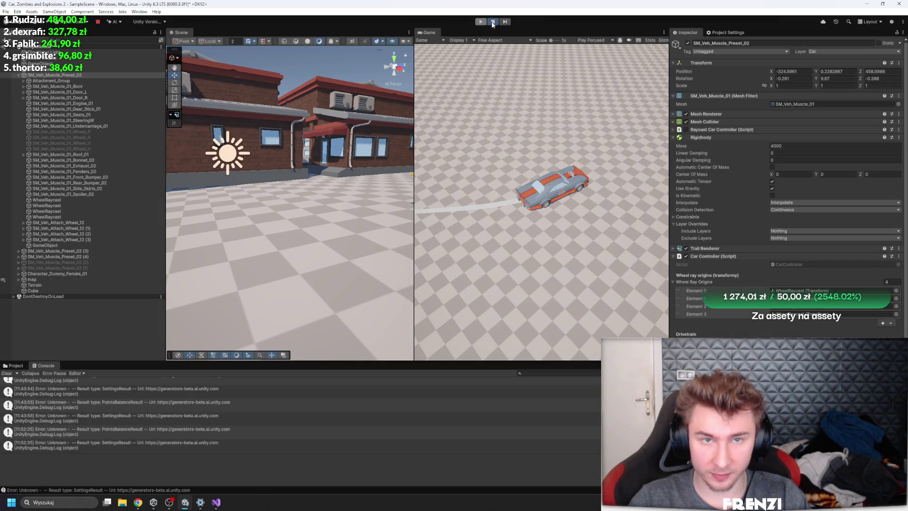
click(483, 22)
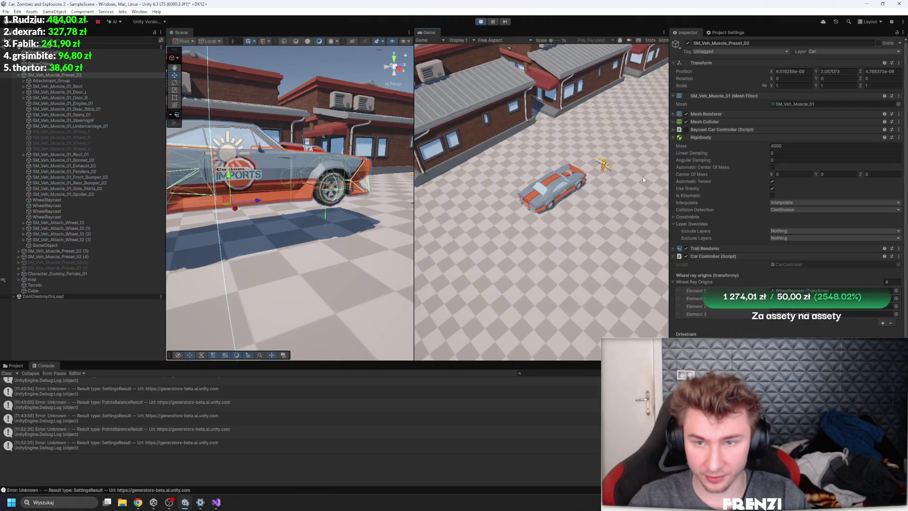
right_click(718, 257)
click(770, 331)
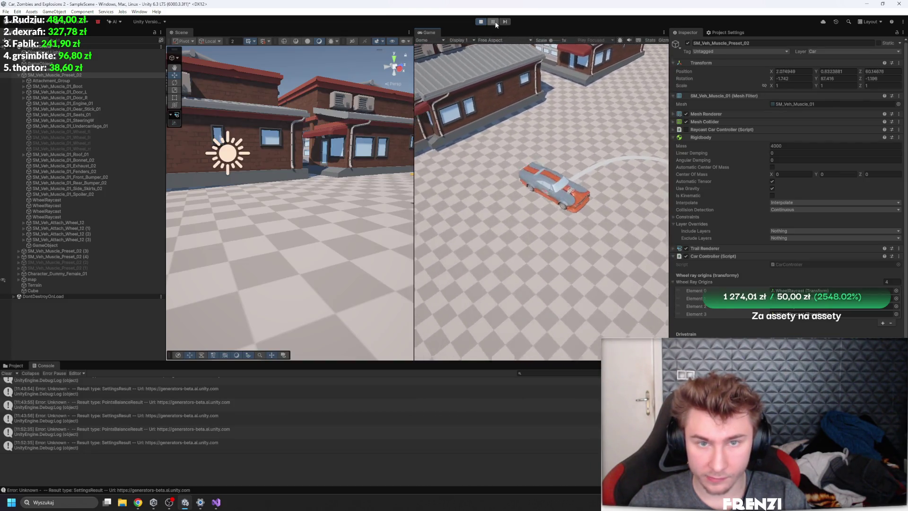
Step: Drive among the houses in a maximized Game view, then pause the game
key(shift+space)
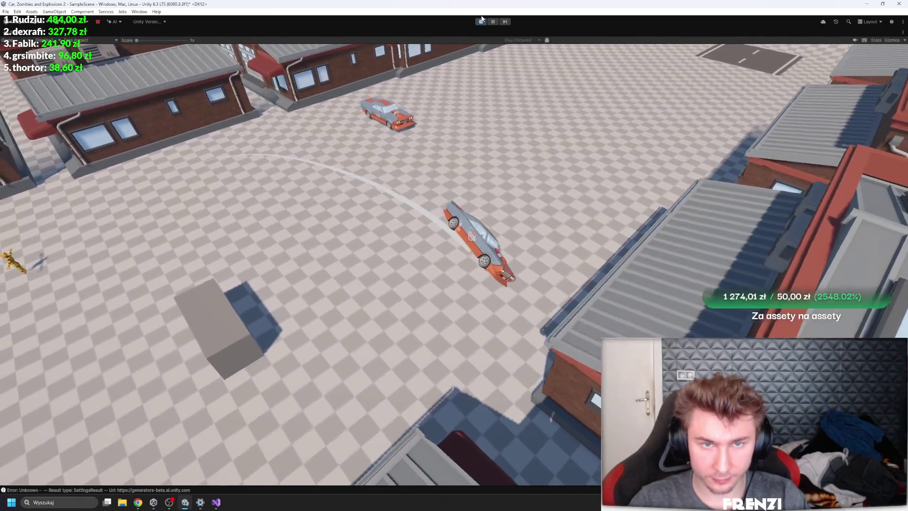
key(shift+space)
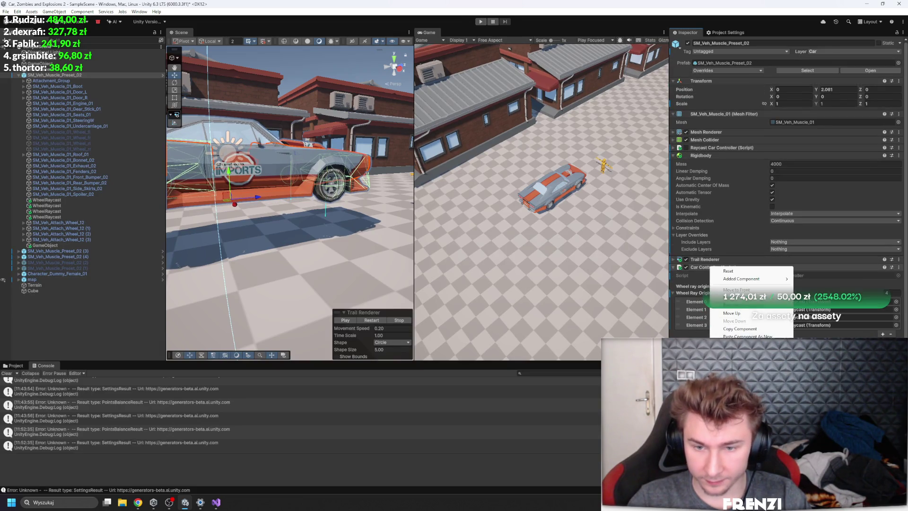
key(shift+space)
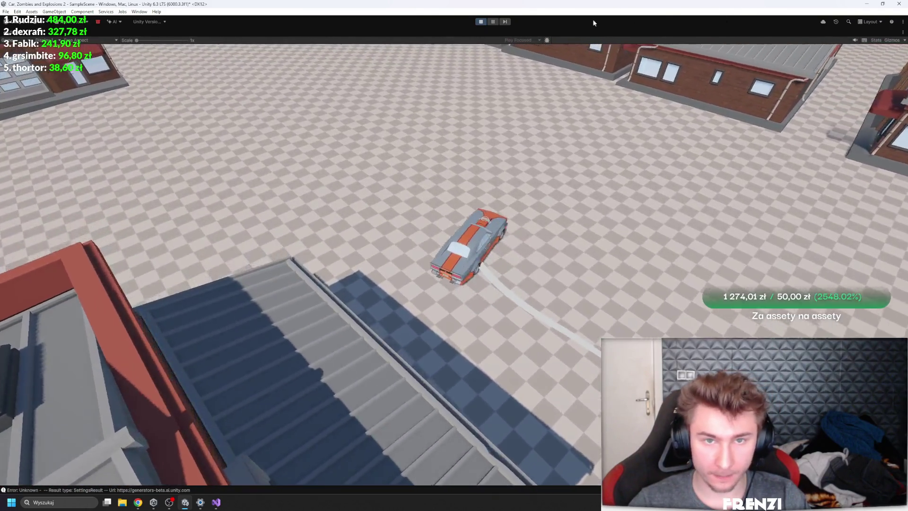
key(ctrl+shift+p)
Step: Resume and finish the play test, leaving the enlarged Game view
key(shift+space)
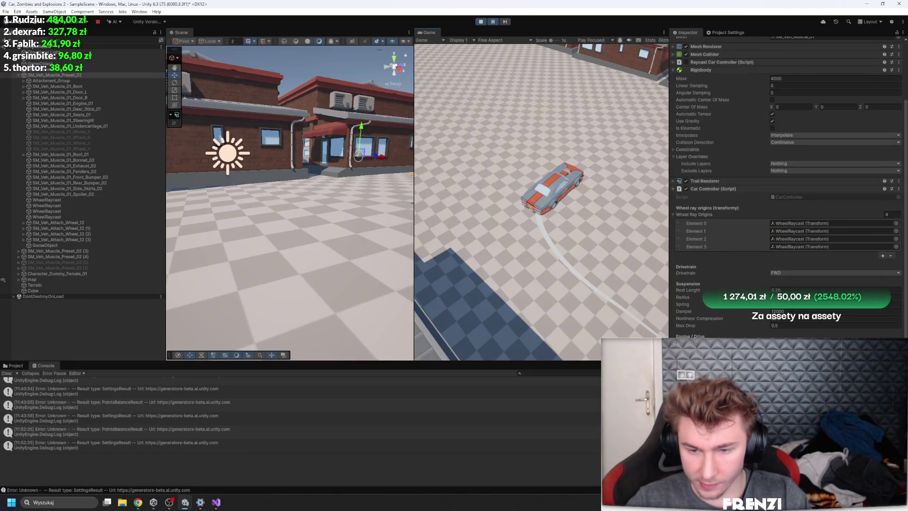
click(496, 22)
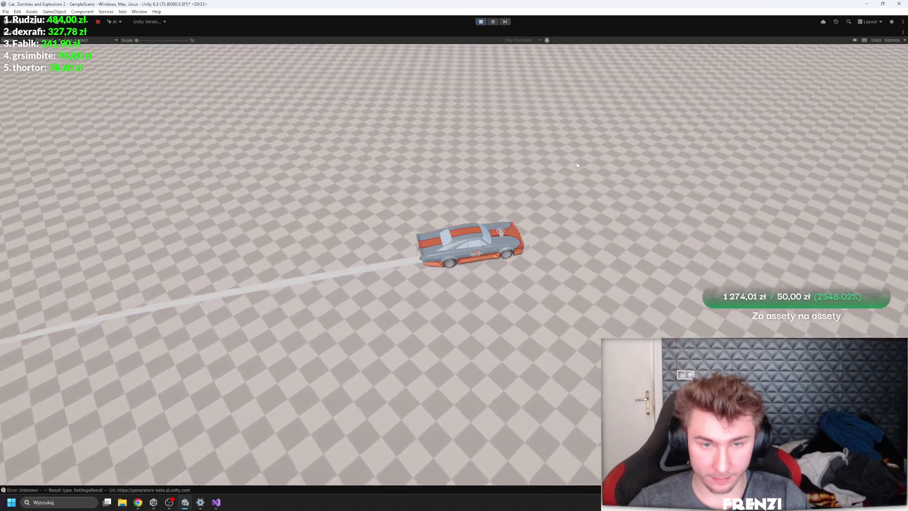
key(ctrl+p)
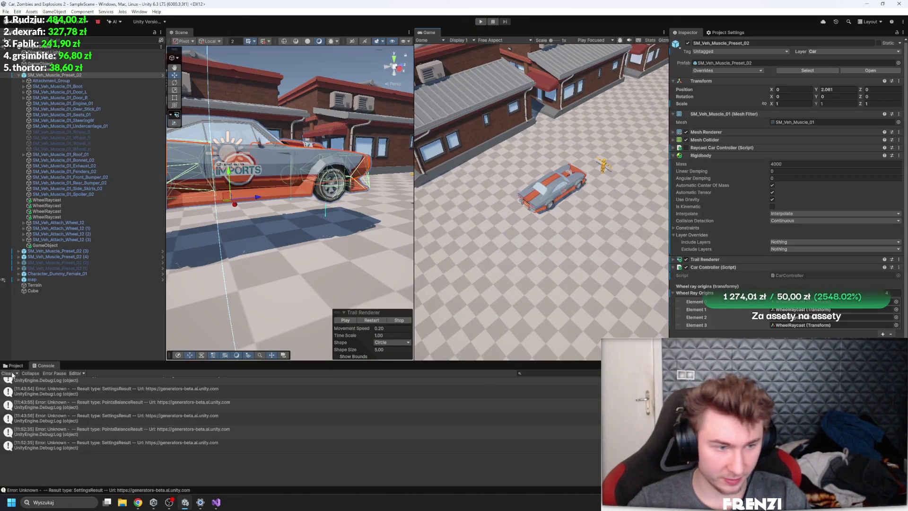
Step: Show the Project panel, select the muscle car, and switch to Visual Studio
click(14, 365)
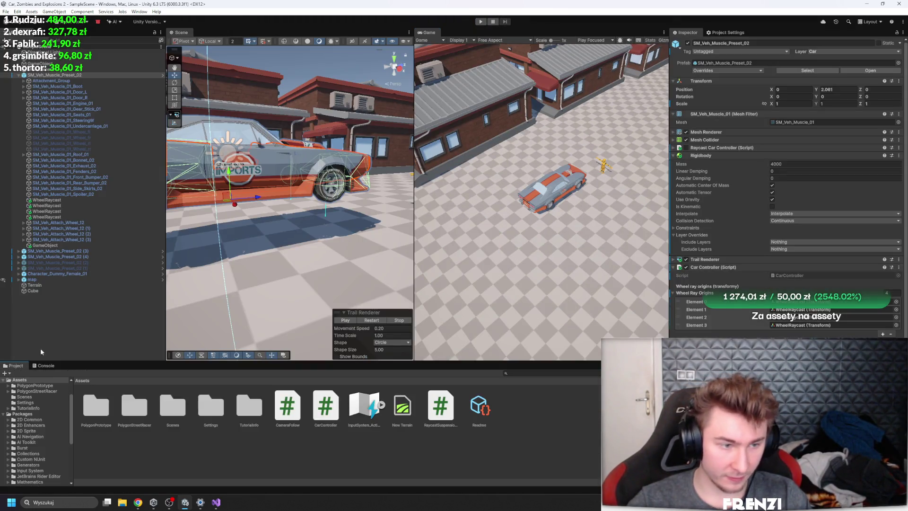
click(69, 80)
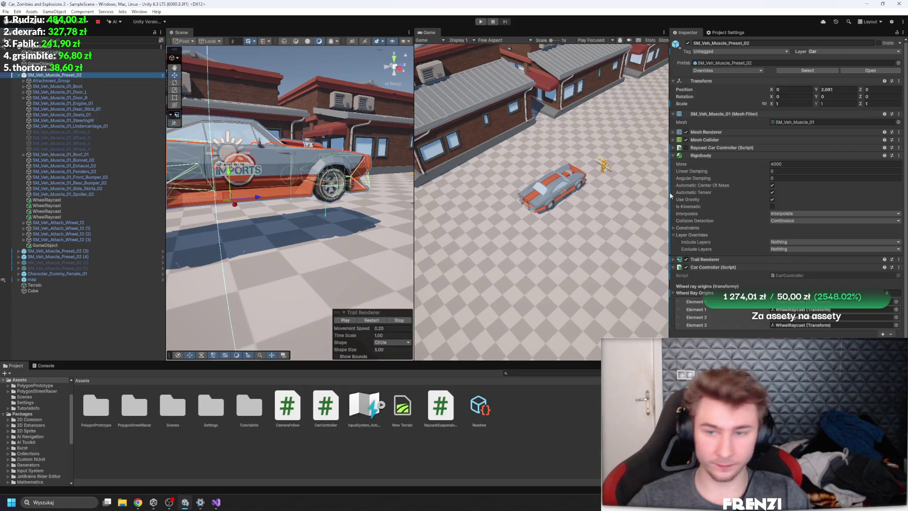
key(alt+Tab)
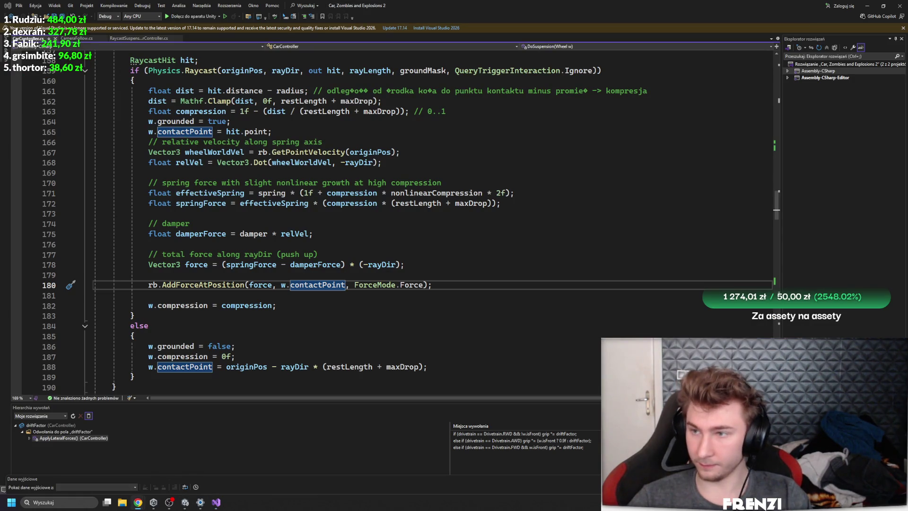
click(511, 278)
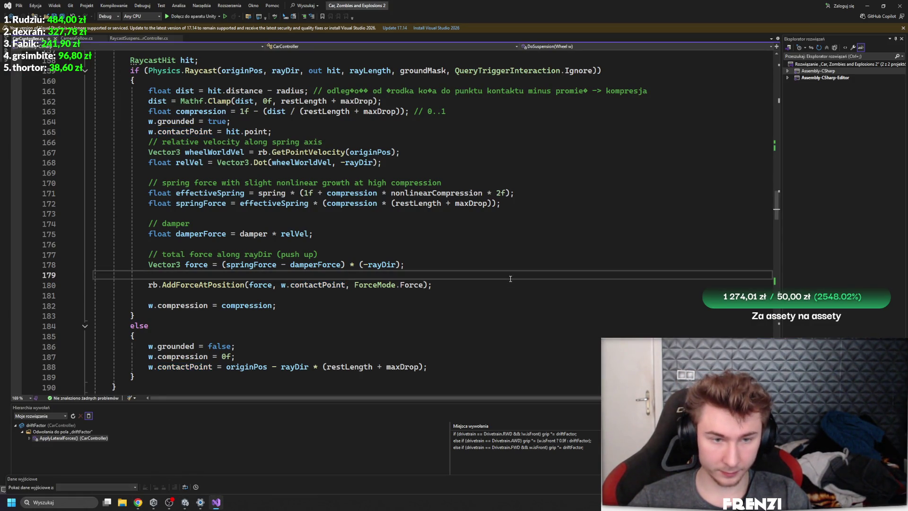
scroll(480, 267, down, 3)
scroll(481, 268, down, 5)
scroll(480, 267, down, 6)
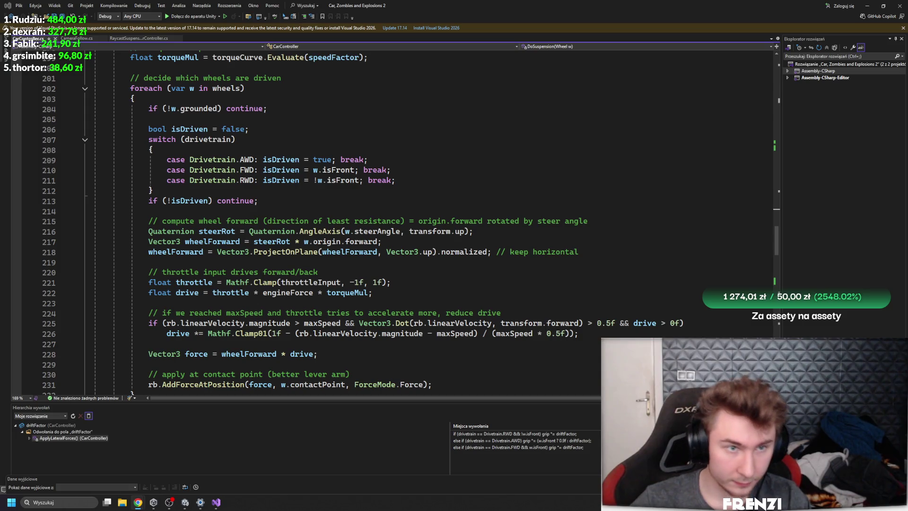
scroll(502, 242, up, 4)
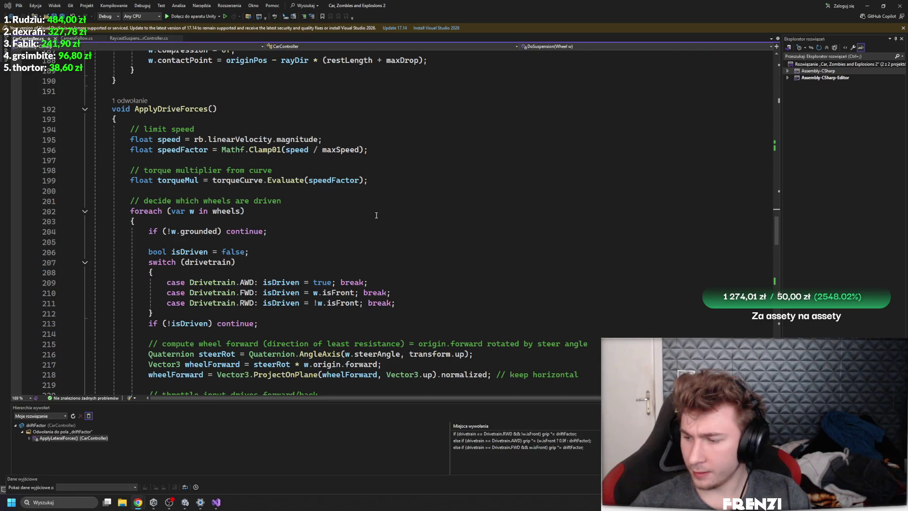
scroll(459, 274, down, 8)
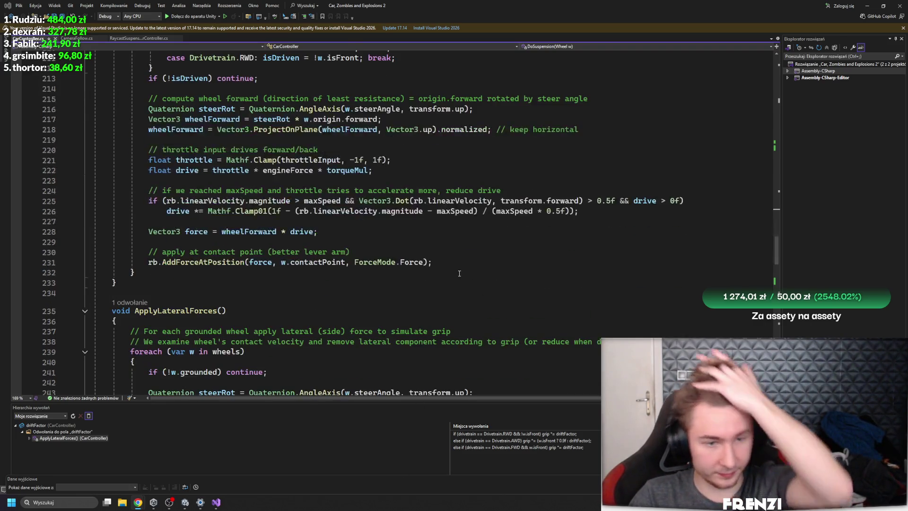
scroll(459, 273, down, 5)
scroll(376, 266, down, 2)
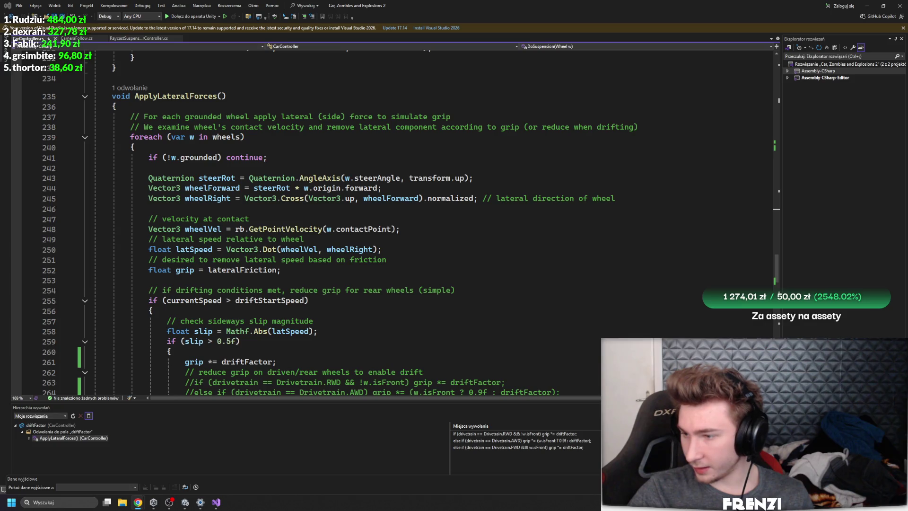
Step: Replace the entire CarController.cs contents with the new rewritten script
click(611, 197)
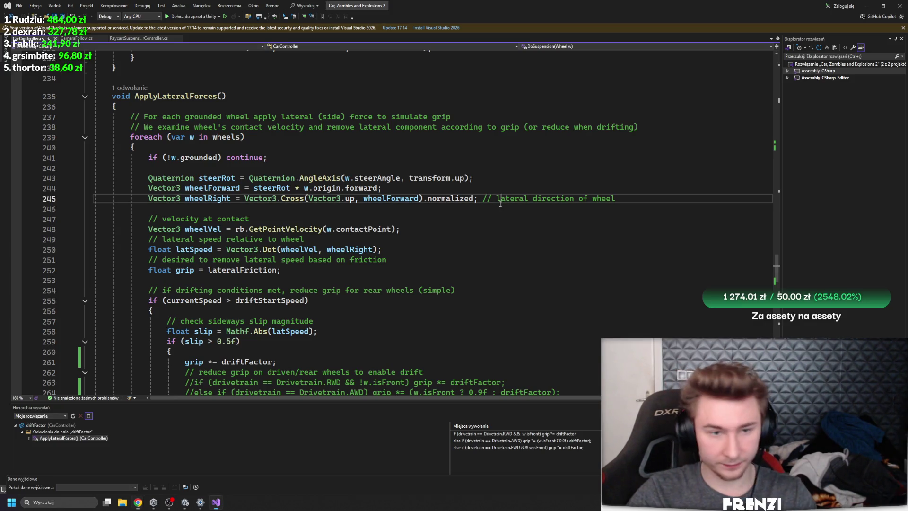
key(ctrl+a)
key(ctrl+v)
click(773, 331)
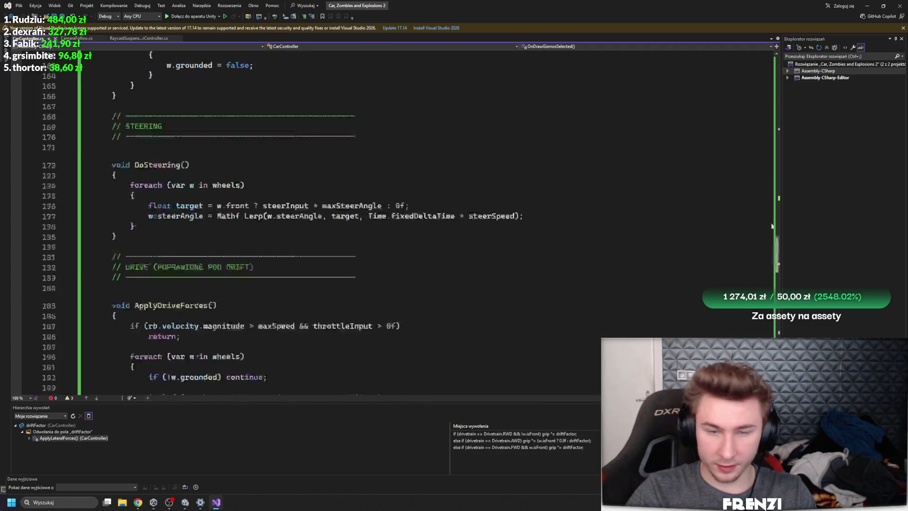
scroll(248, 278, up, 20)
scroll(248, 278, down, 10)
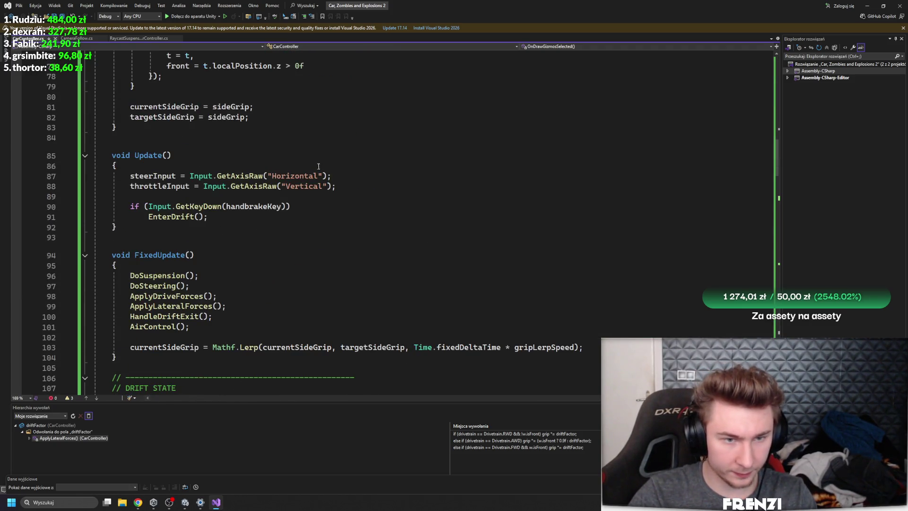
Step: Let Unity recompile CarController, answering No to the Script Updating Consent prompt
click(194, 255)
click(184, 502)
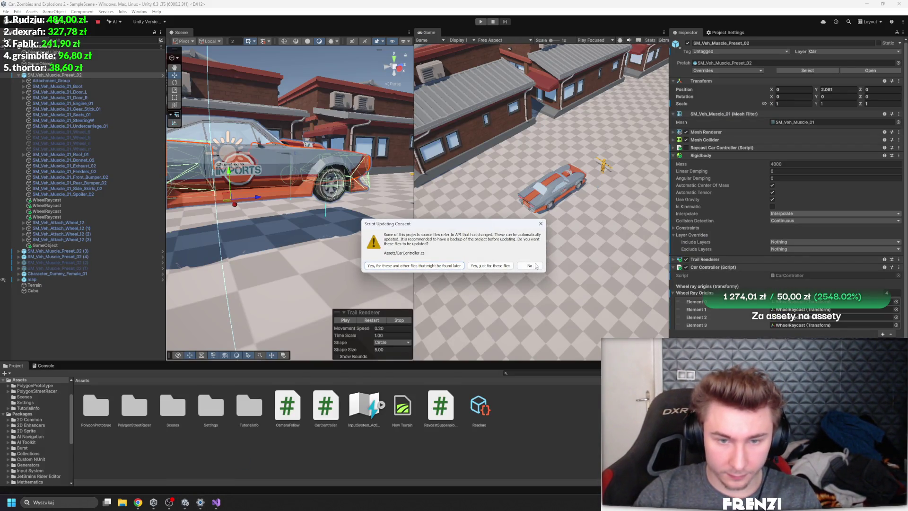
click(529, 265)
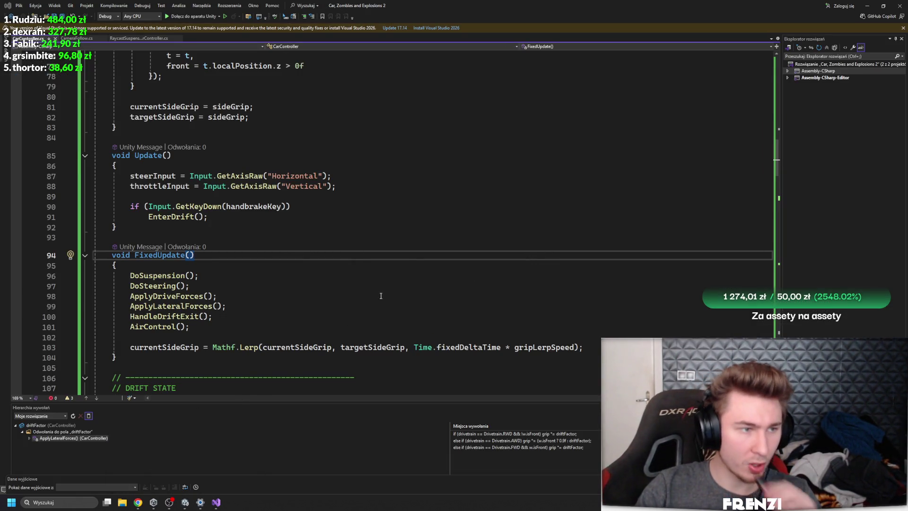
key(alt+Tab)
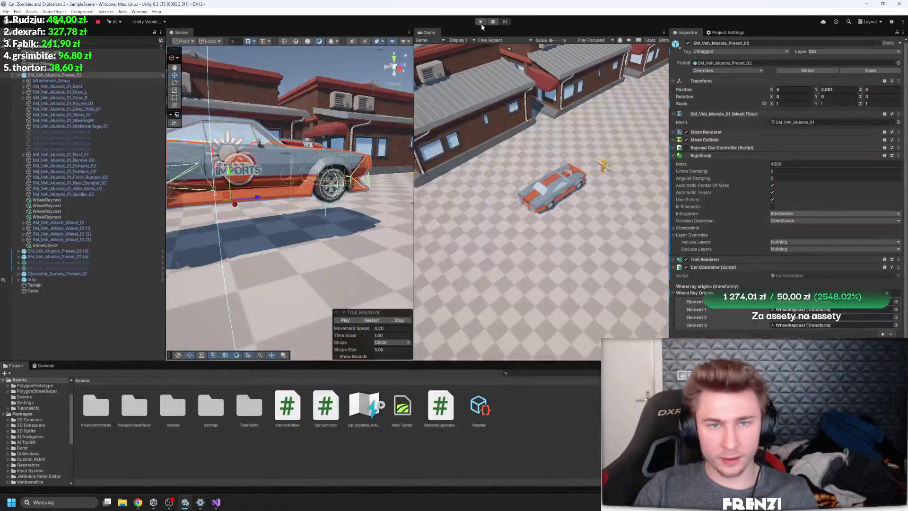
click(481, 22)
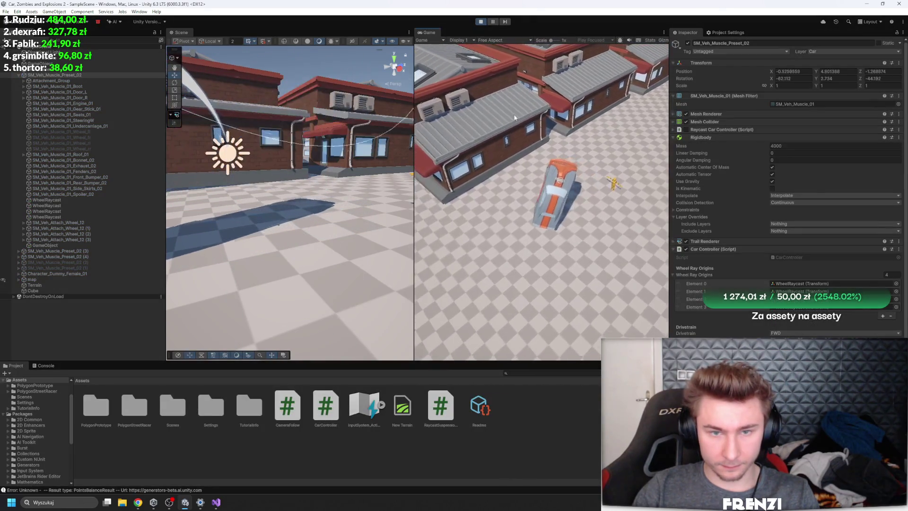
click(481, 22)
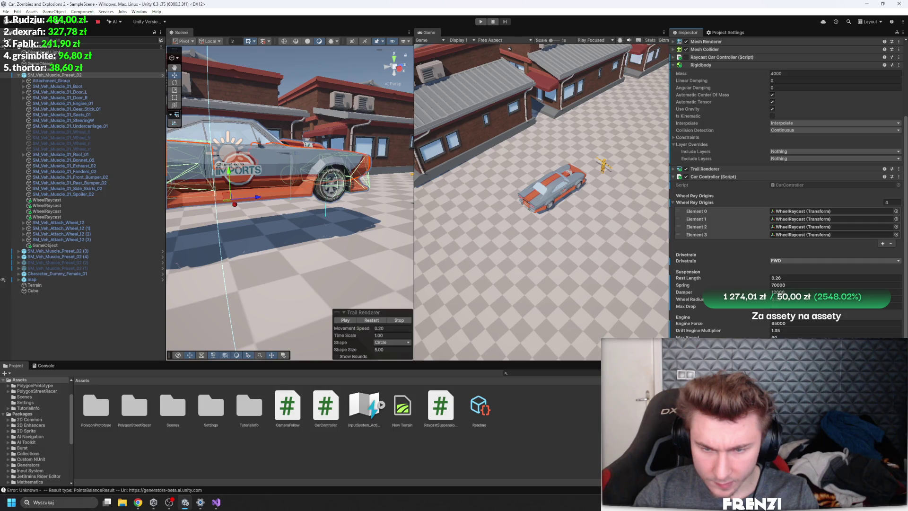
click(479, 22)
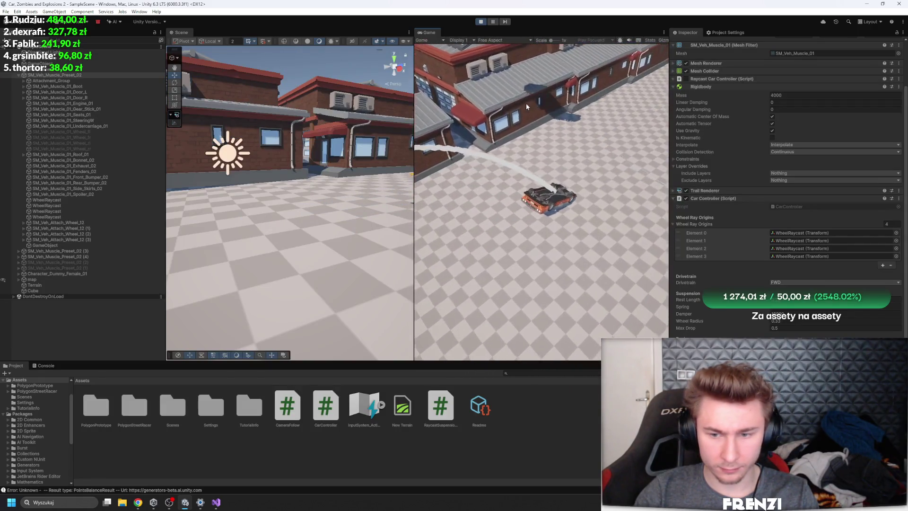
scroll(773, 322, down, 1)
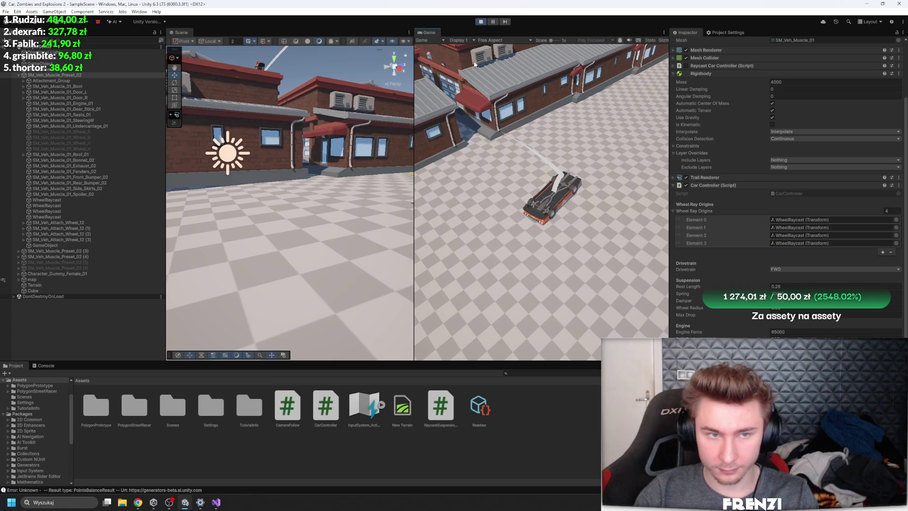
click(480, 20)
click(481, 21)
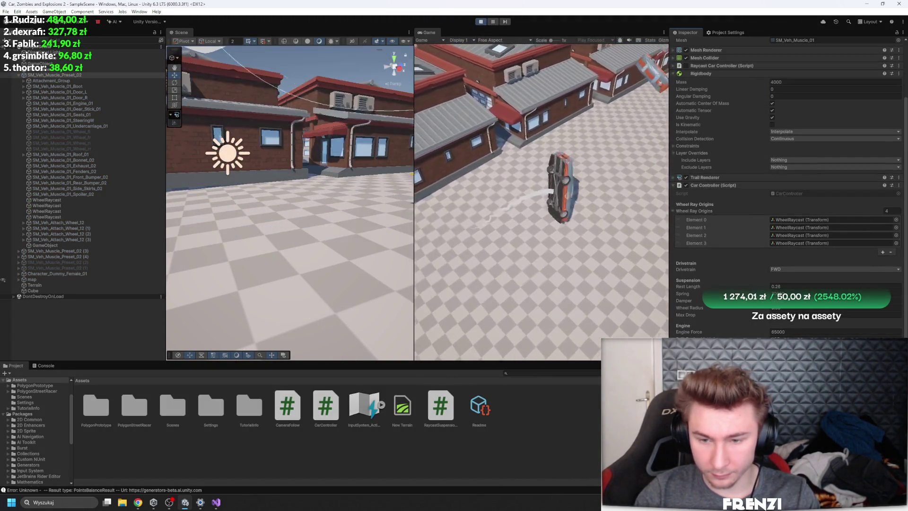
click(489, 22)
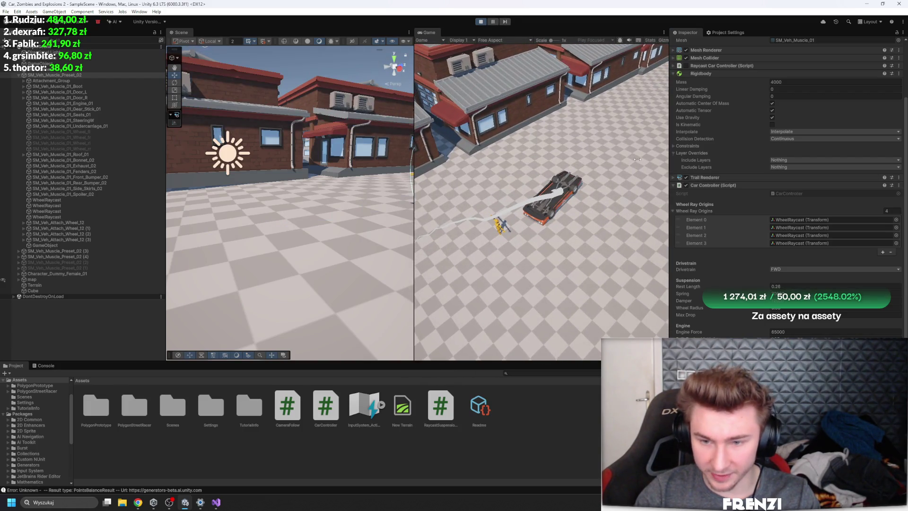
click(481, 21)
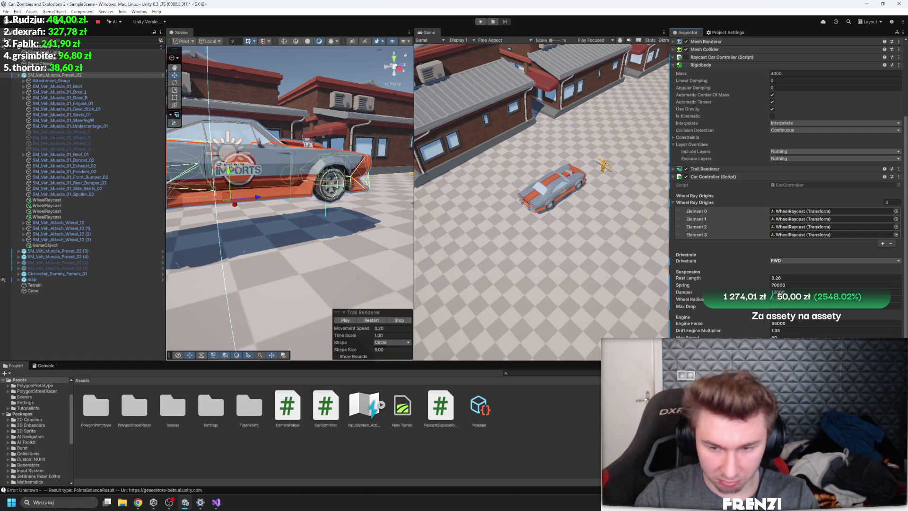
Step: Start a new play-test, pause and step one frame, resume it, and go to the code editor
click(504, 33)
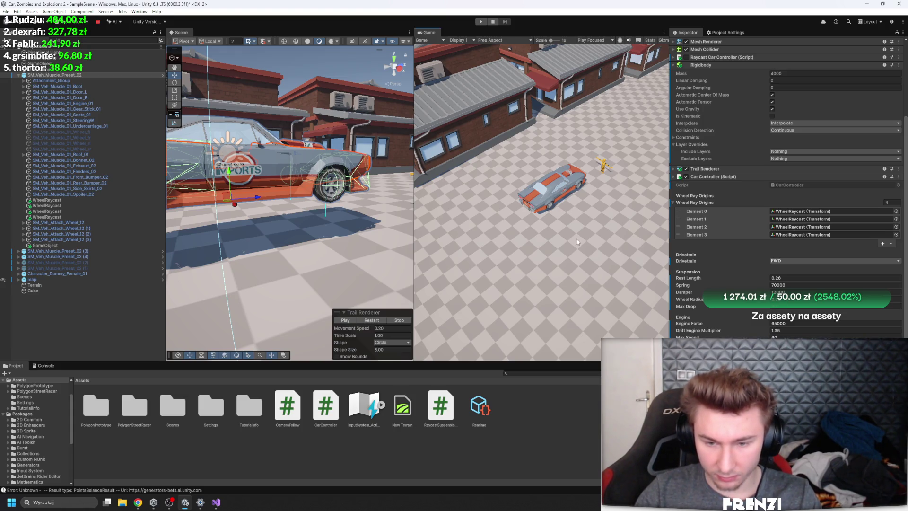
click(480, 21)
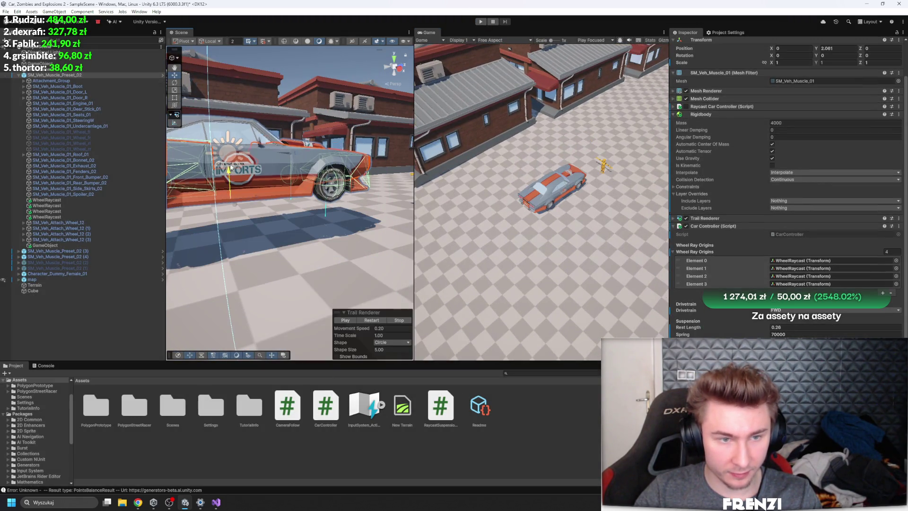
click(495, 23)
click(505, 21)
click(492, 22)
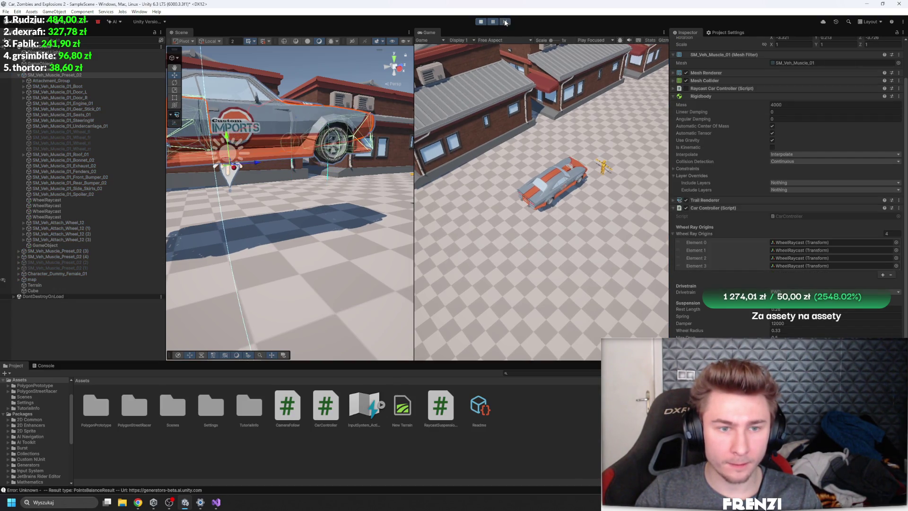
scroll(768, 297, down, 1)
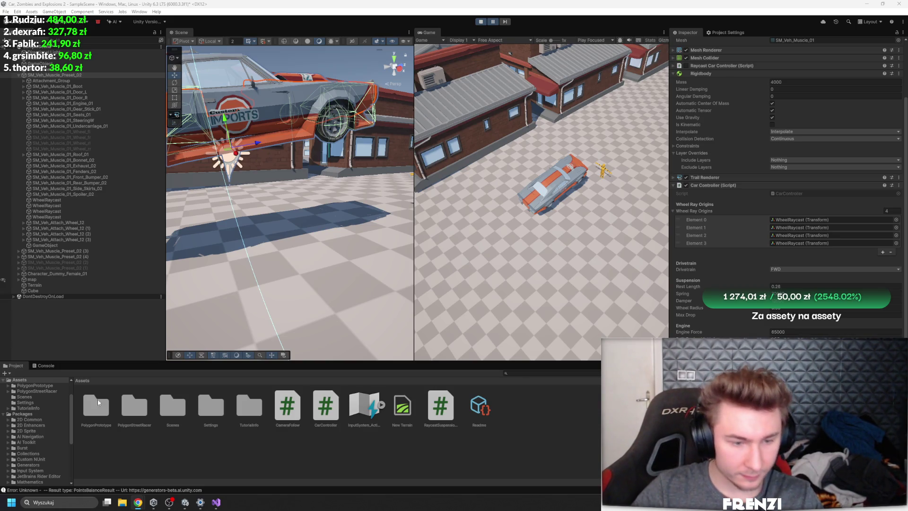
key(alt+Tab)
scroll(239, 263, down, 1)
scroll(213, 213, down, 9)
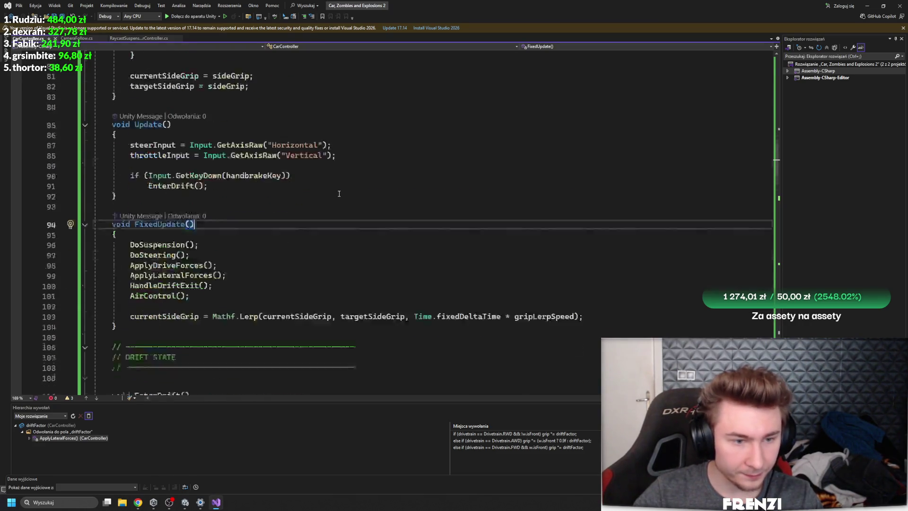
scroll(163, 119, down, 4)
Step: Add a layer mask argument to the DoSuspension Physics.Raycast and declare a LayerMask mask field above it
ctrl+click(162, 120)
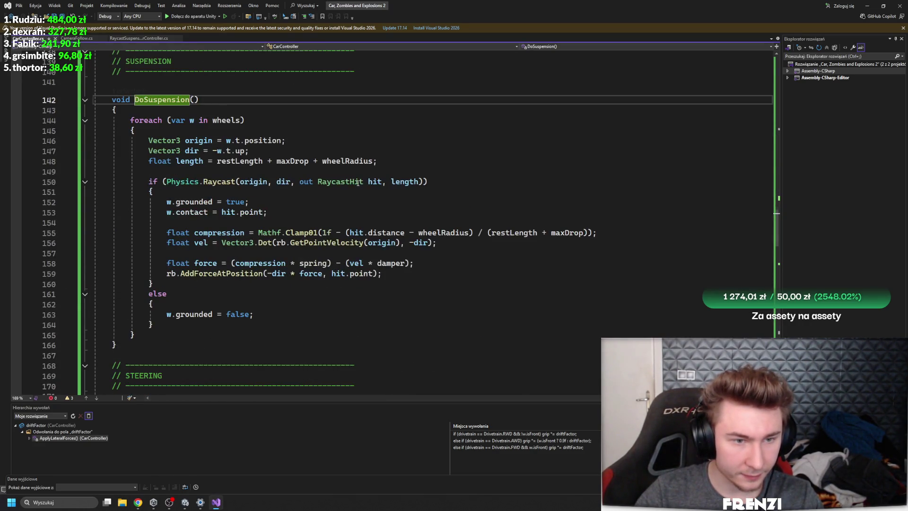
click(370, 173)
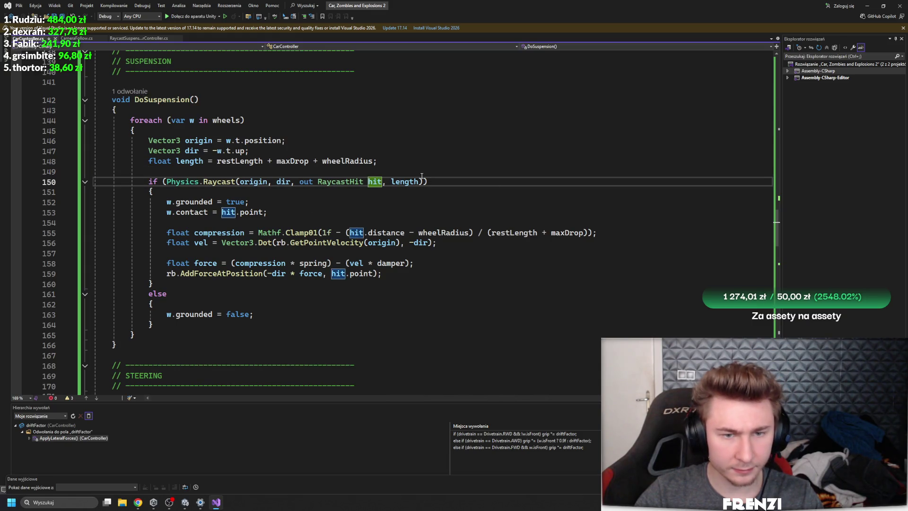
click(422, 177)
text(,)
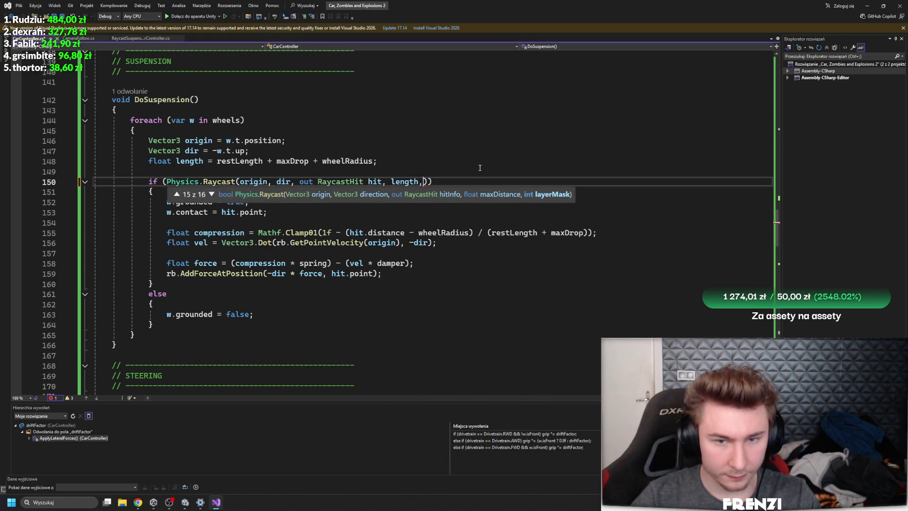
text(lay)
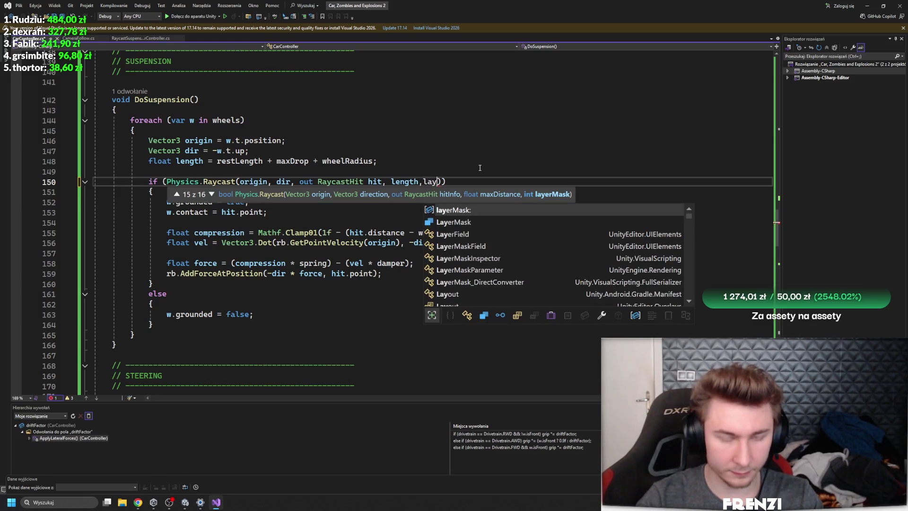
scroll(479, 168, up, 4)
click(277, 211)
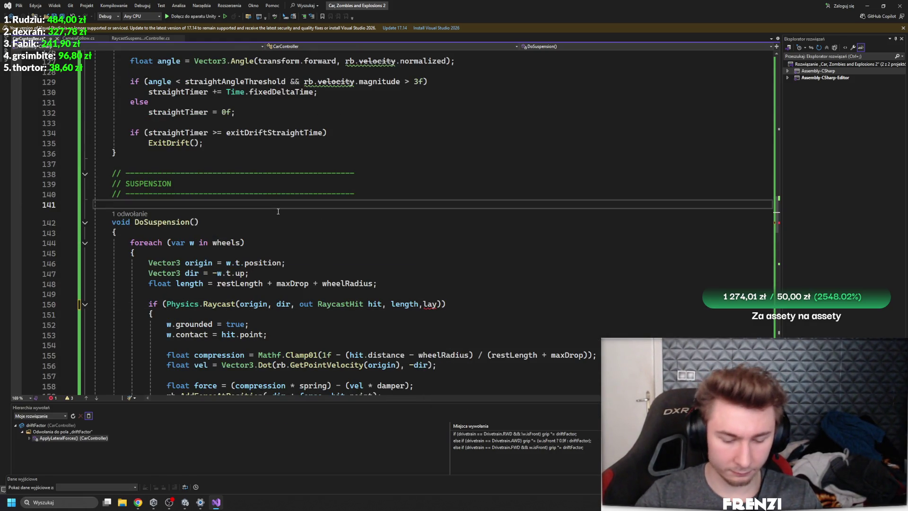
text(laLay)
key(Tab)
text(mask = 0;)
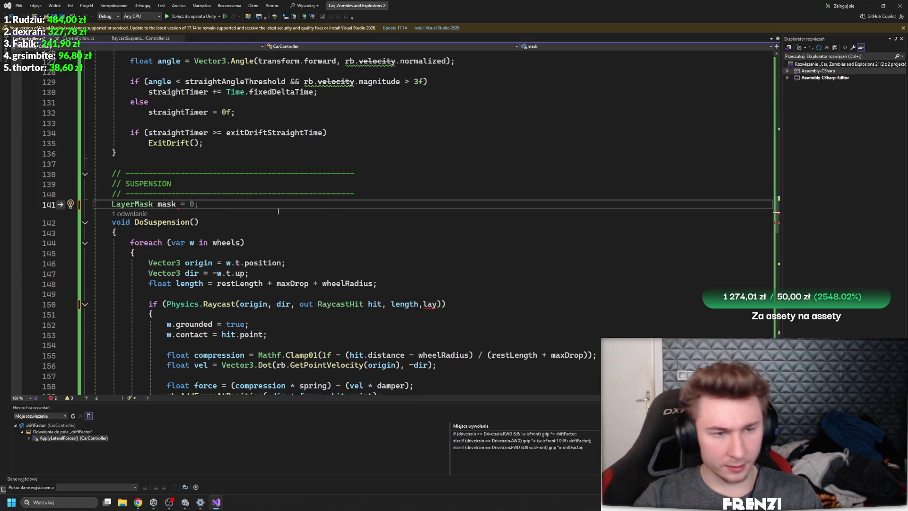
text( bekal)
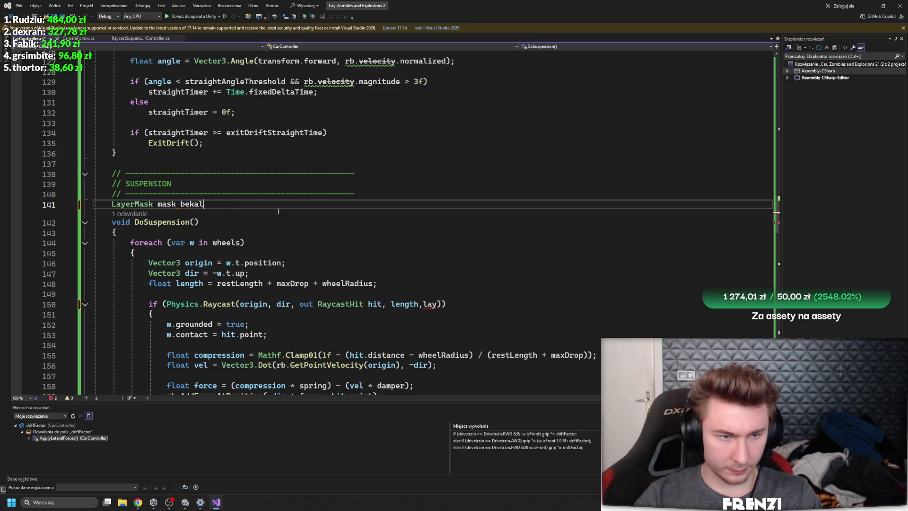
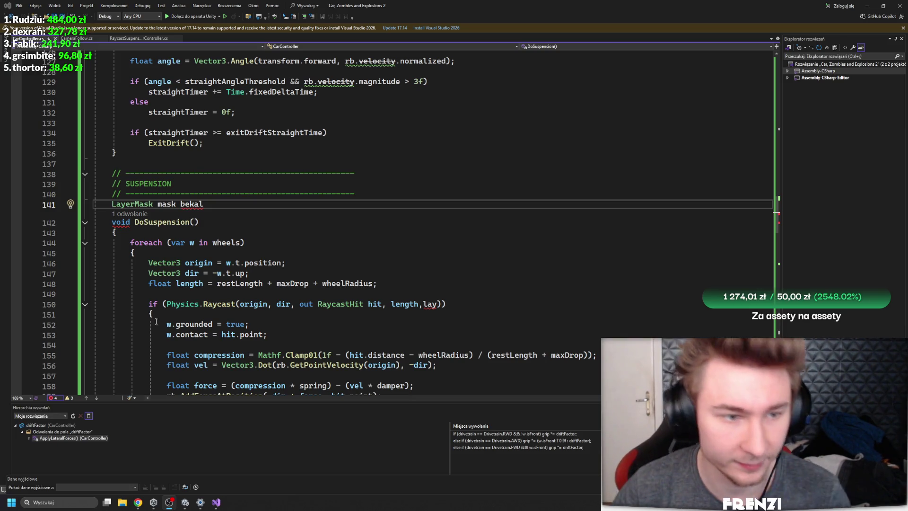
Step: Redeclare the suspension layer mask as 'public LayerMask groundMask;'
click(372, 210)
key(shift+Home)
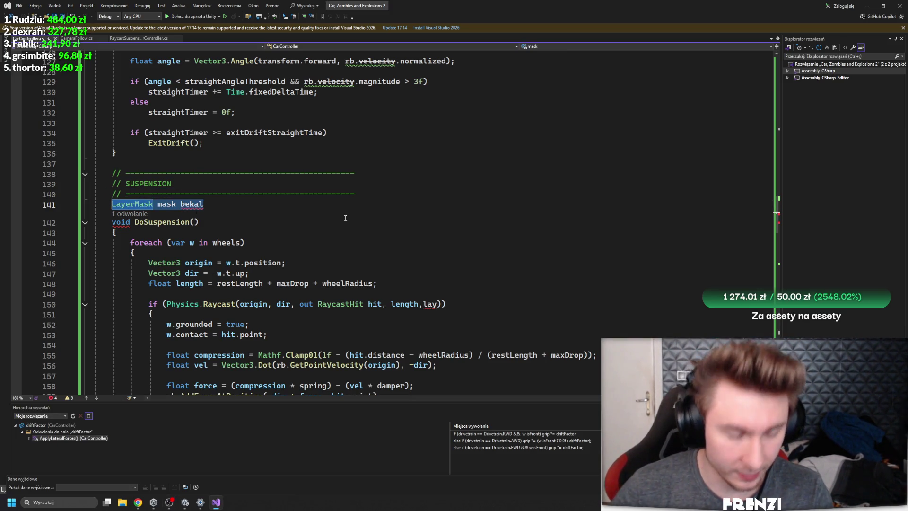
text(Layer)
key(Tab)
text(gr)
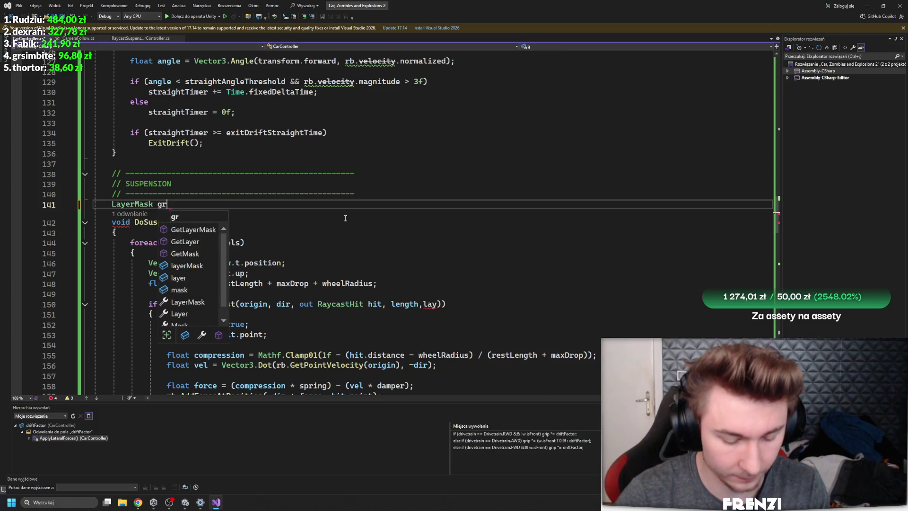
text(oundMask;)
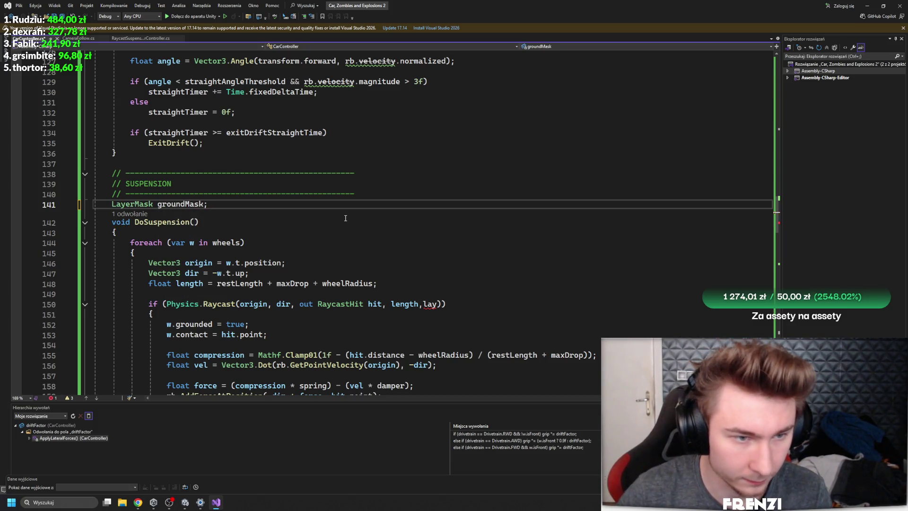
text(public)
Step: Pass groundMask into the wheel raycast in place of 'lay', then head to Unity
double_click(431, 304)
text(gr)
key(Tab)
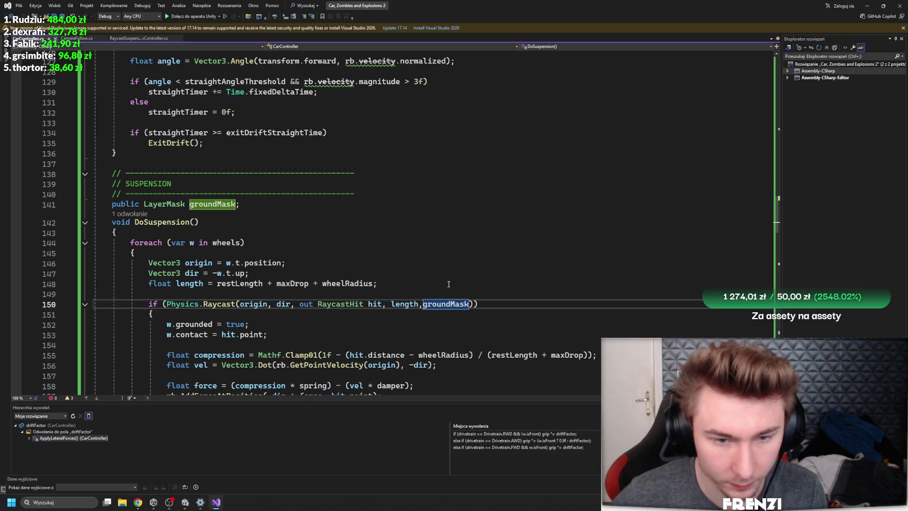
click(185, 501)
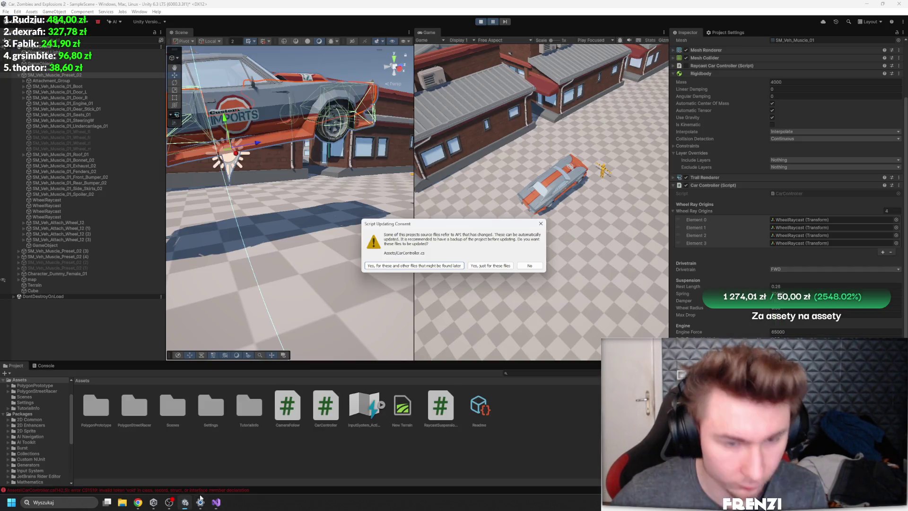
Step: Accept the script API update, retry play mode, and jump to the console's compiler error line
click(430, 265)
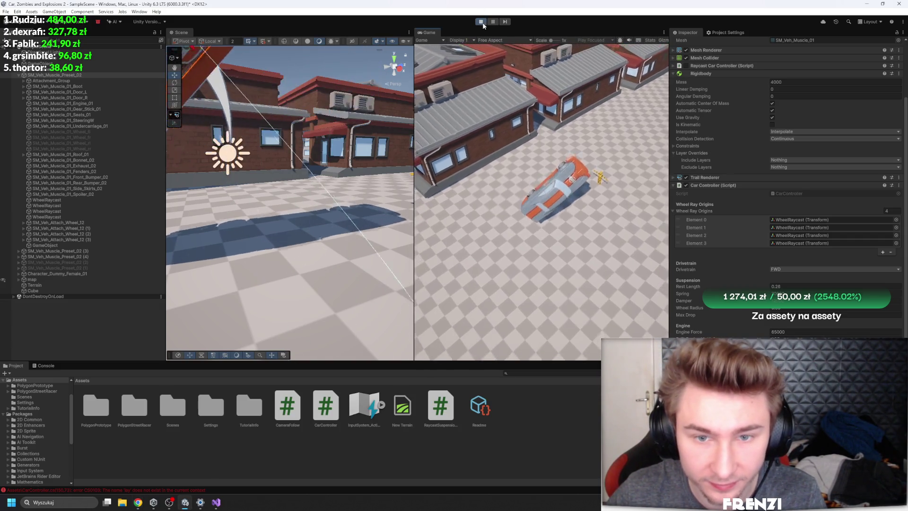
click(481, 21)
click(482, 21)
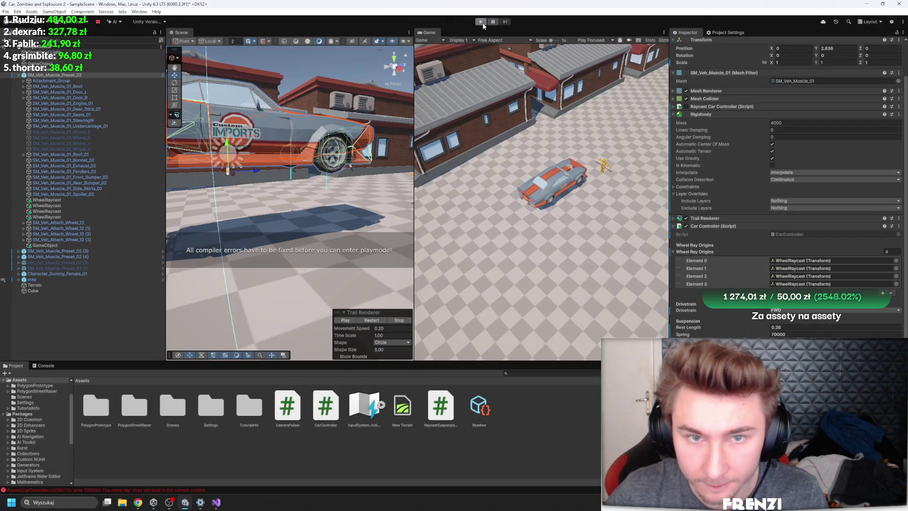
scroll(733, 143, down, 3)
click(47, 366)
double_click(160, 418)
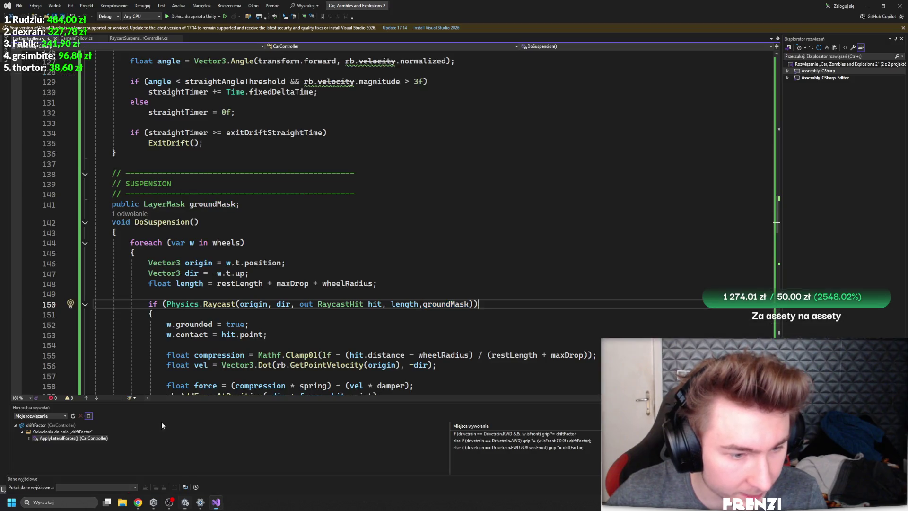
Step: Replace the undefined 'lay' raycast argument with groundMask and return to Unity to recompile
double_click(429, 304)
text(gro)
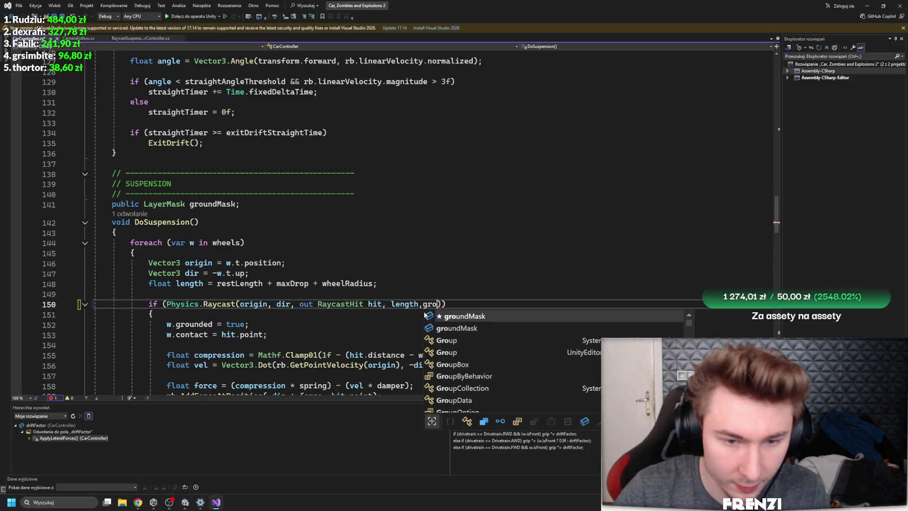
key(Tab)
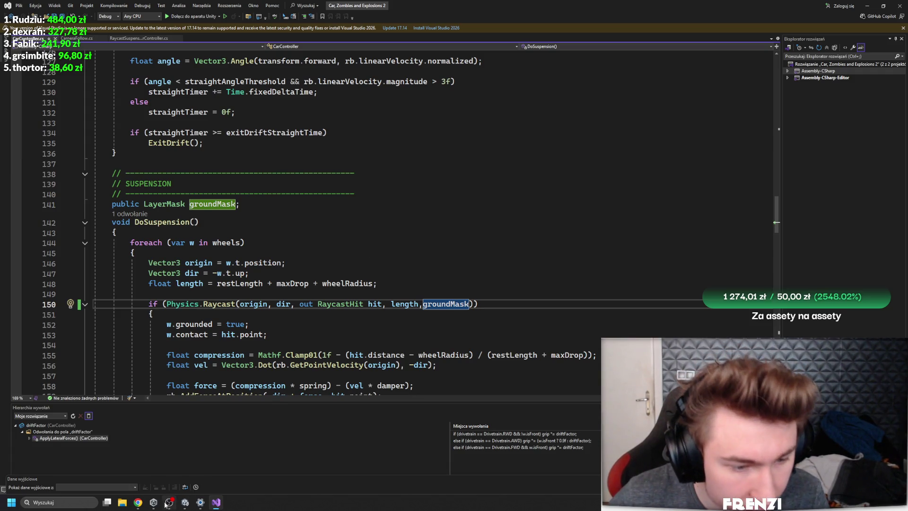
click(185, 502)
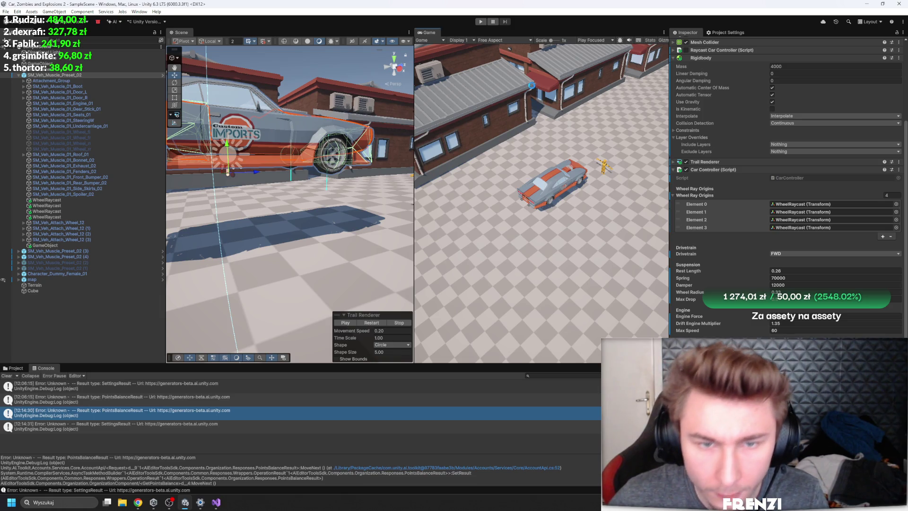
Step: Test-drive in play mode and drag the suspension rest length to 0.19 and spring to 82933
click(480, 21)
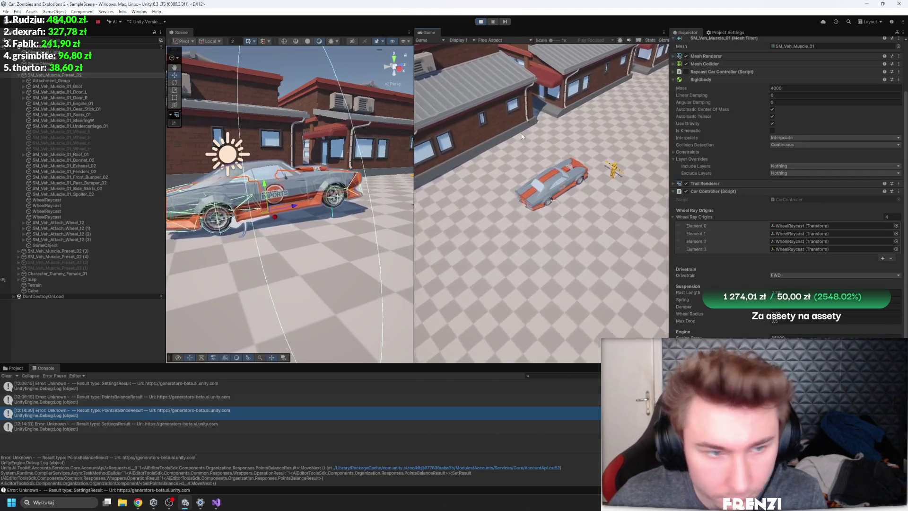
scroll(786, 195, down, 1)
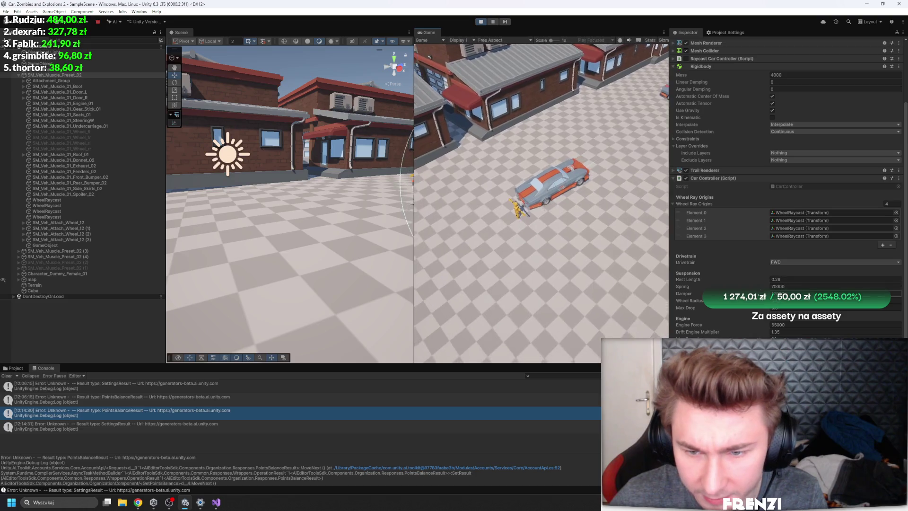
key(f)
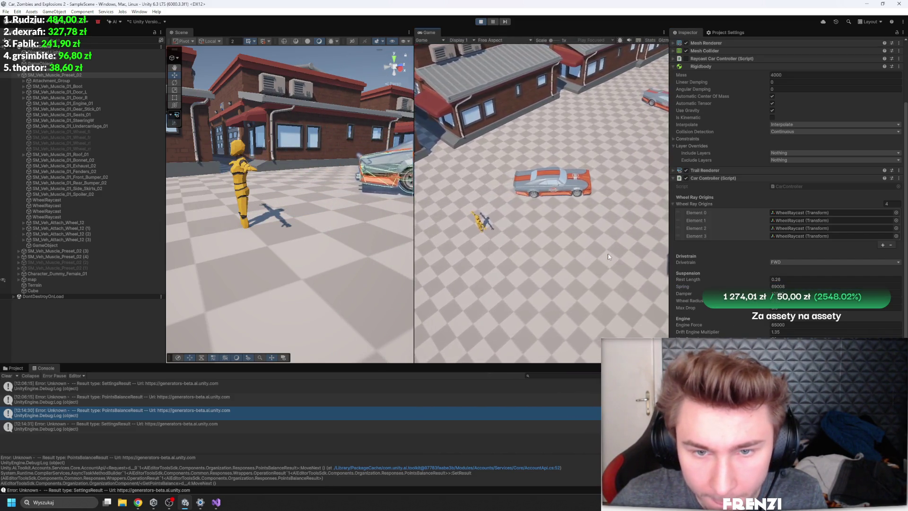
mouse_move(688, 288)
mouse_down()
mouse_move(750, 284)
mouse_move(694, 286)
mouse_up()
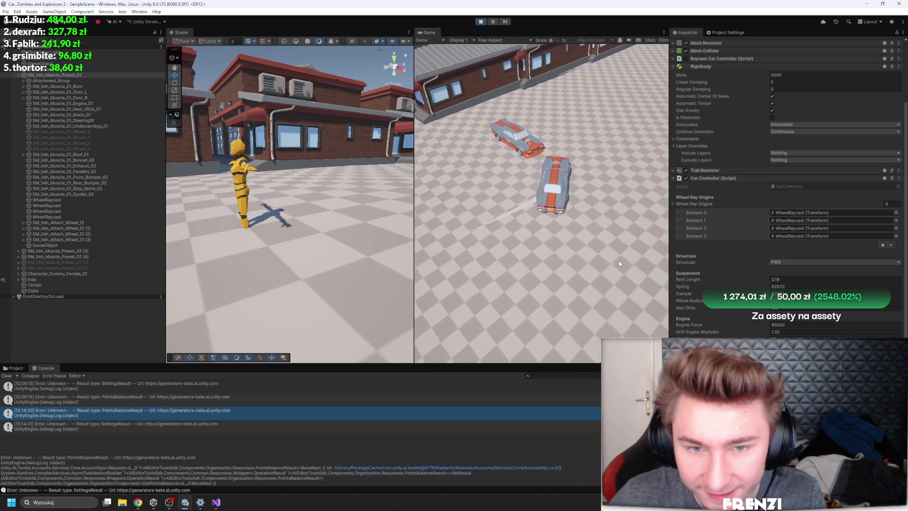
Step: Retune the suspension Spring to about 37500 and check the Damper while driving
click(784, 285)
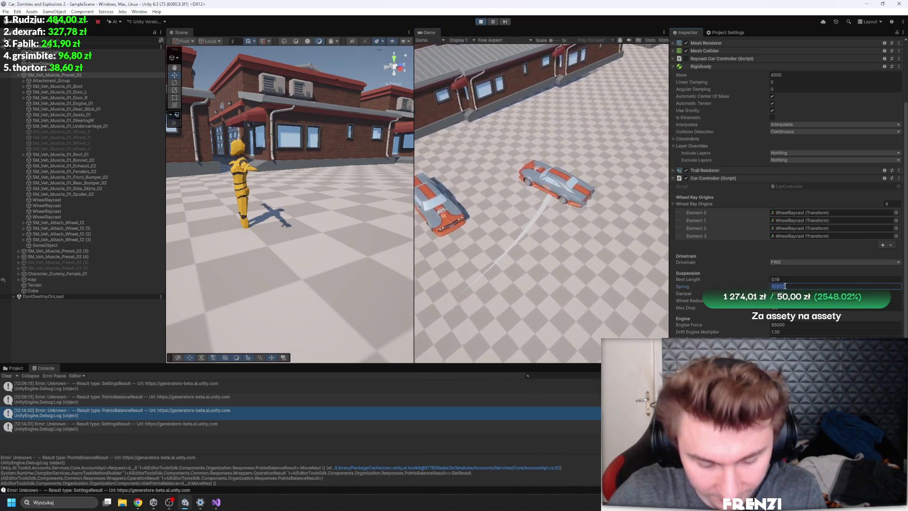
text(30000)
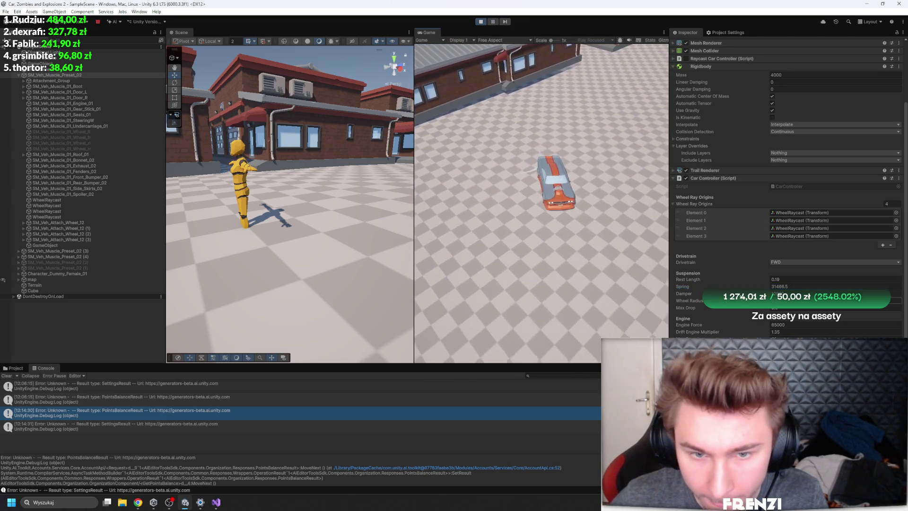
key(Return)
drag(685, 296, 199, 284)
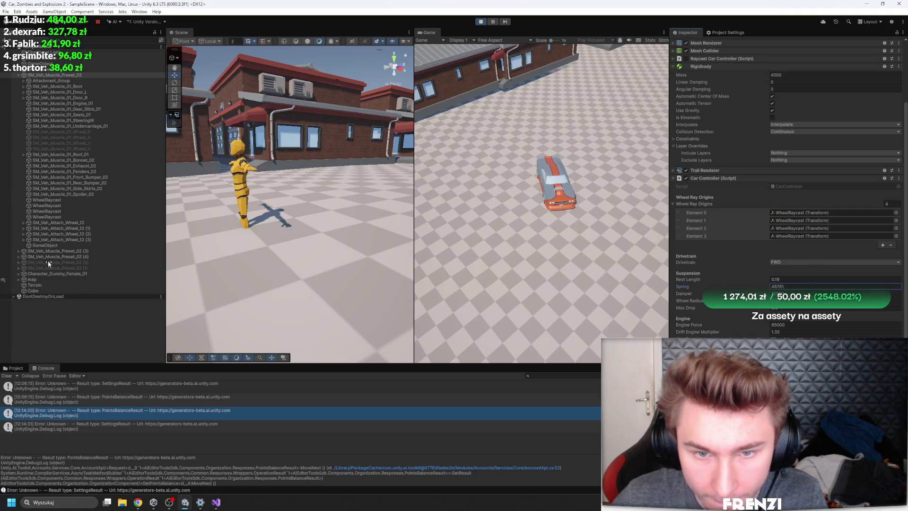
click(494, 195)
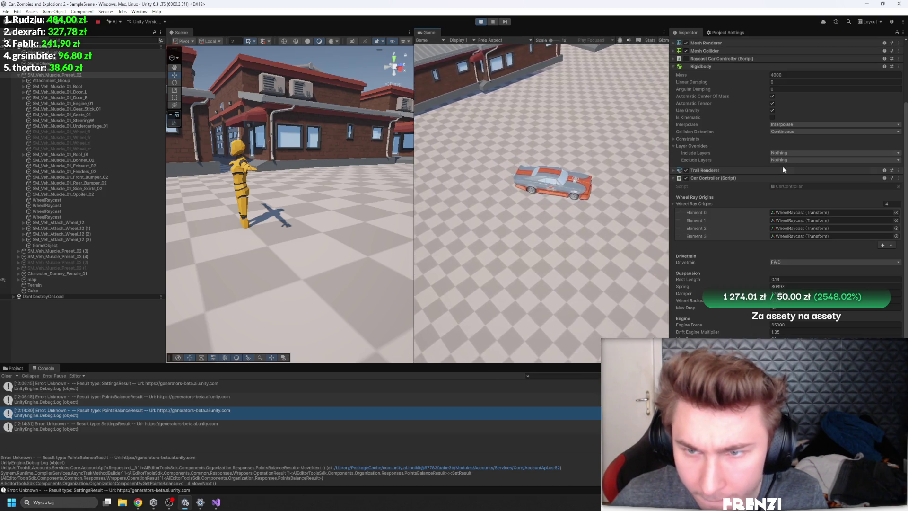
click(685, 293)
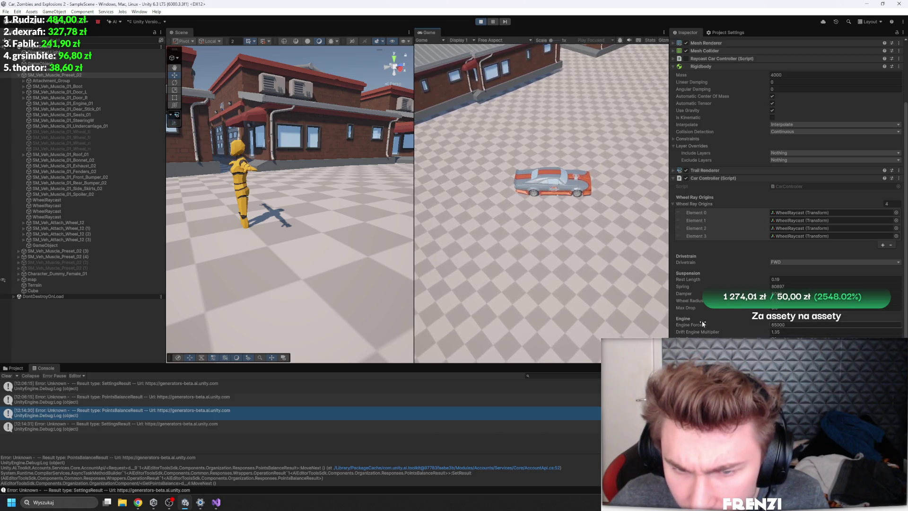
Step: Halve Engine Force to 32500, raise rest length to 0.48, switch drivetrain to RWD, then stop play mode
click(787, 324)
text(32500)
click(633, 214)
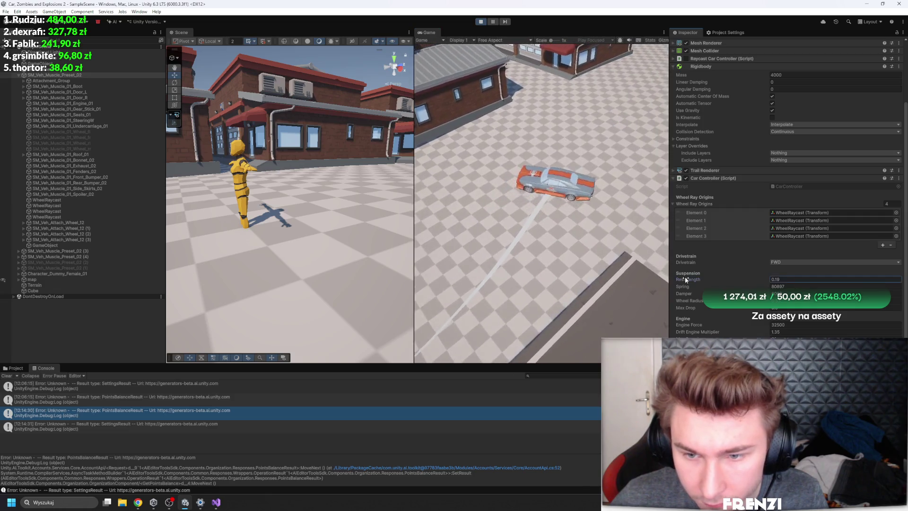
drag(684, 277, 553, 242)
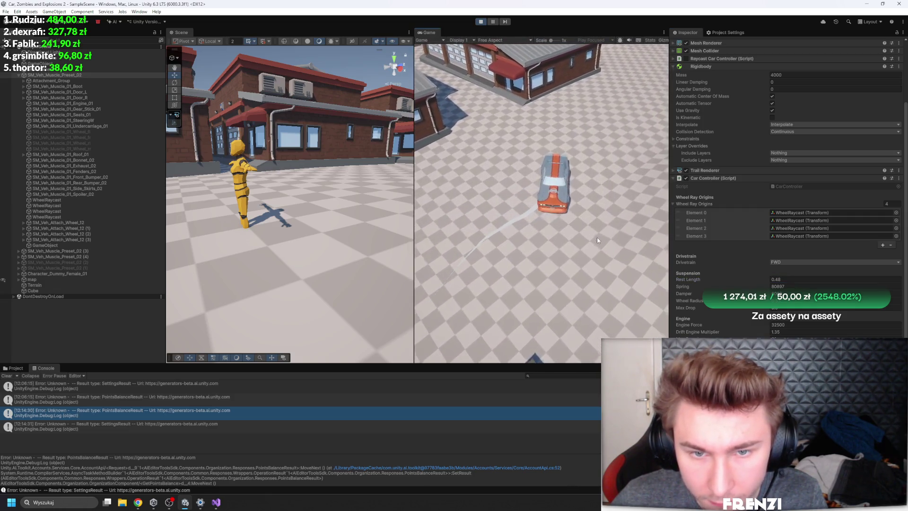
click(794, 263)
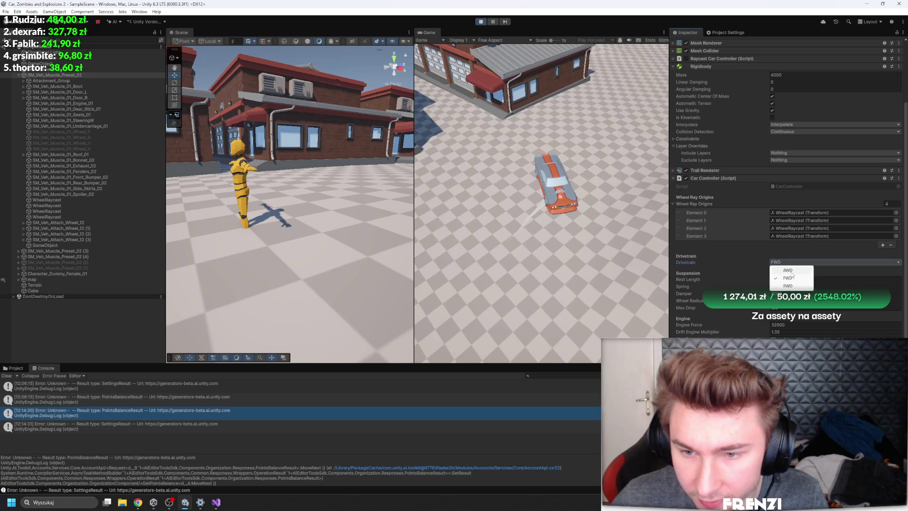
click(789, 285)
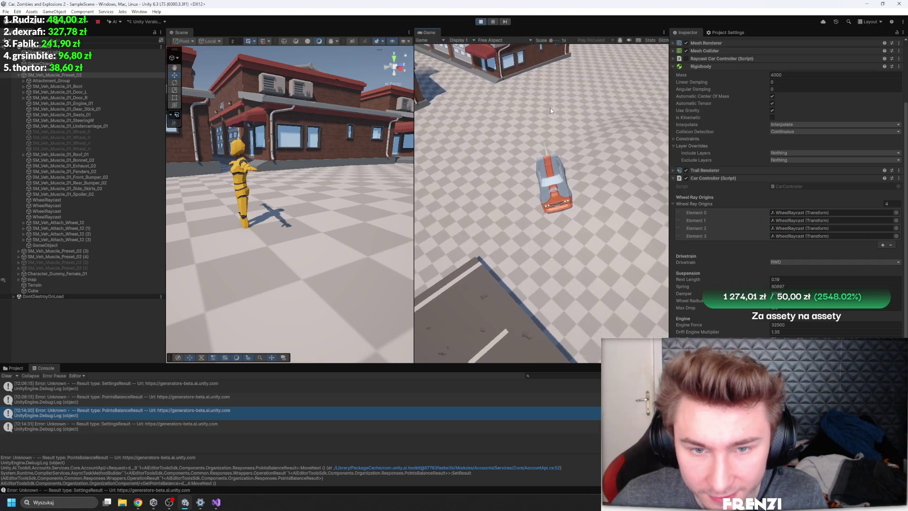
click(481, 22)
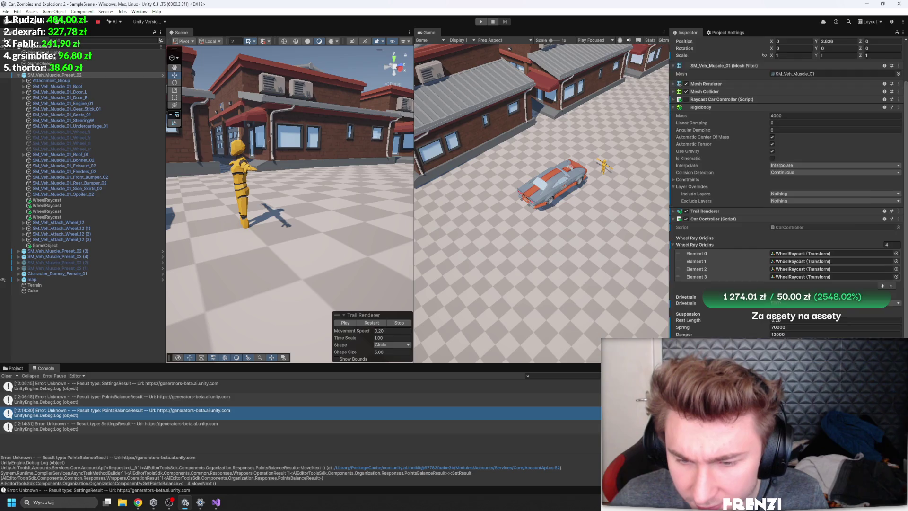
scroll(788, 213, down, 2)
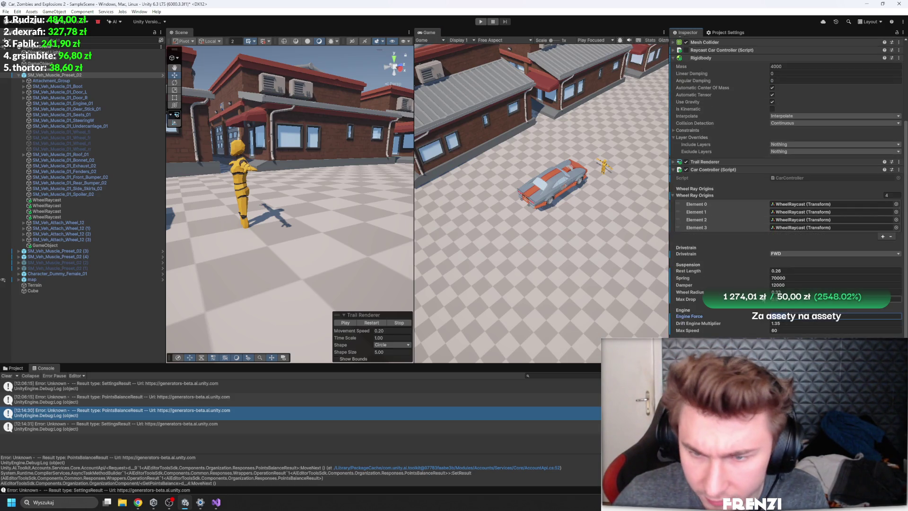
Step: Test-drive the car in play mode with RWD and check the wheel raycast origin positions
click(481, 23)
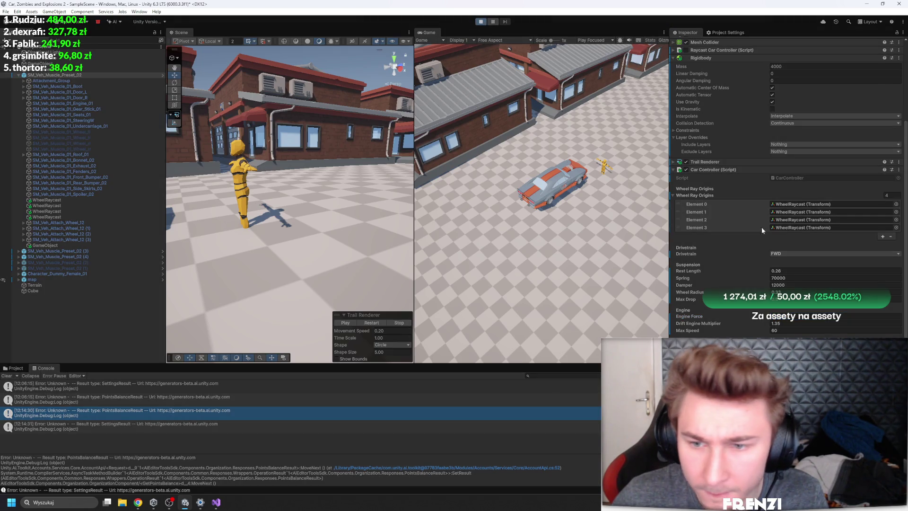
click(773, 290)
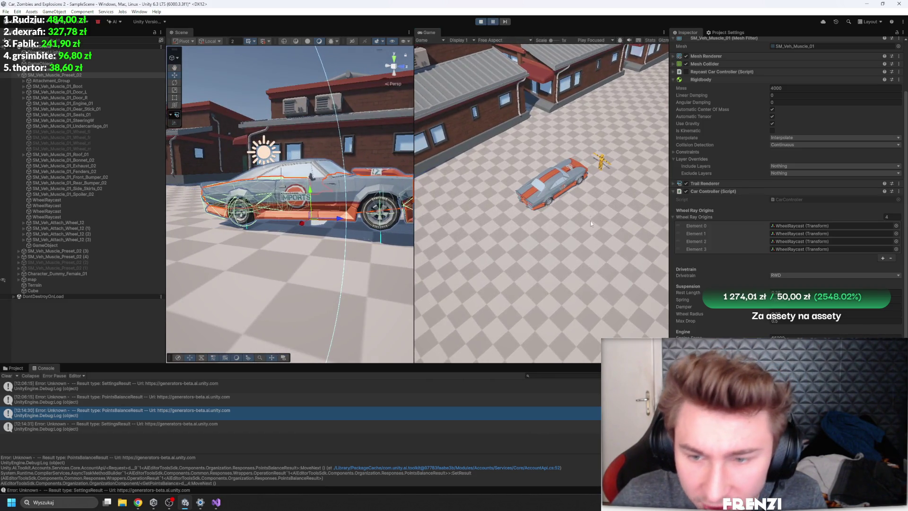
click(73, 206)
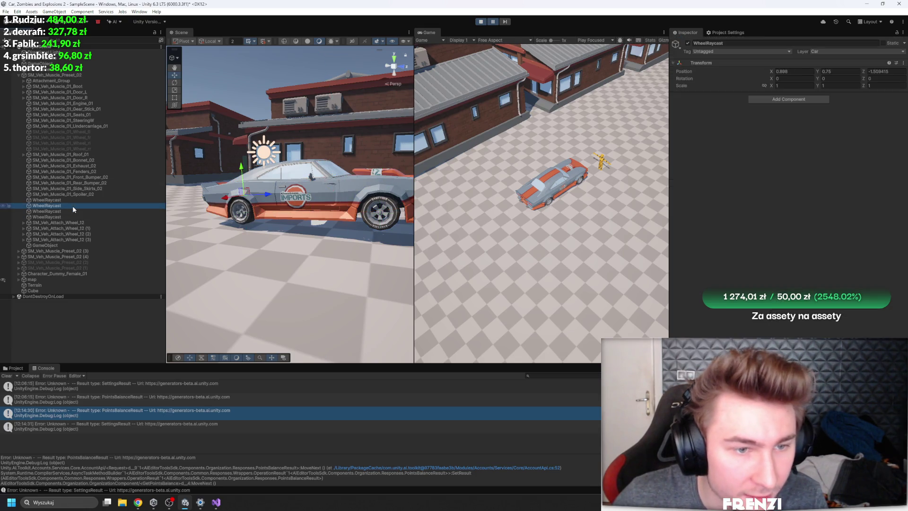
click(69, 212)
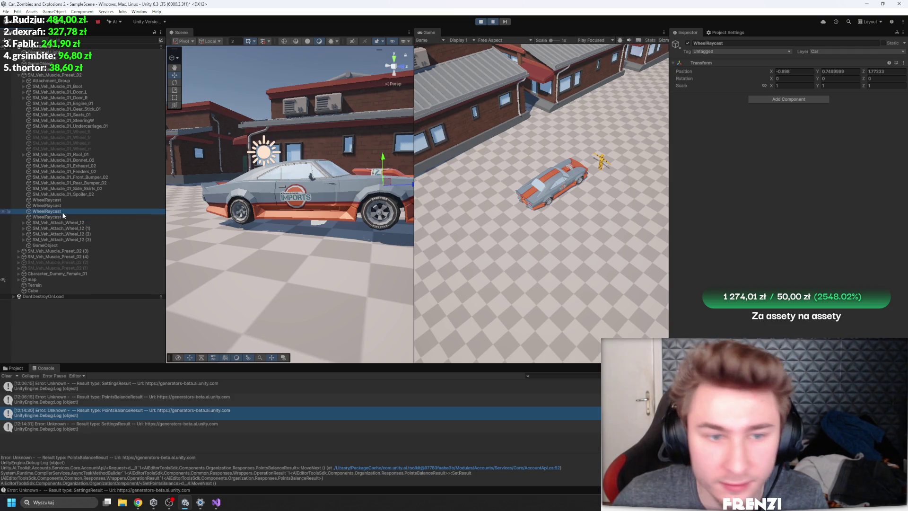
click(67, 76)
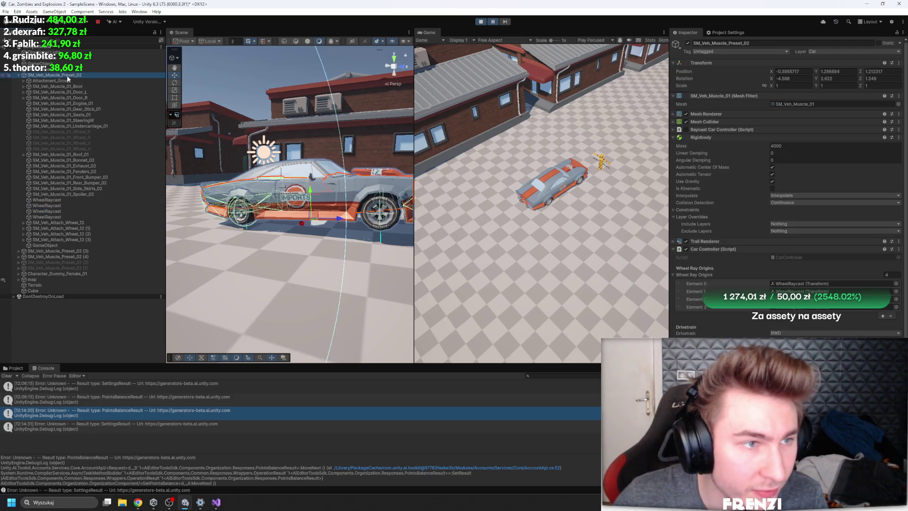
Step: Locate and select the SM_Veh_Muscle_01 mesh asset among the PolygonStreetRacer models
click(711, 114)
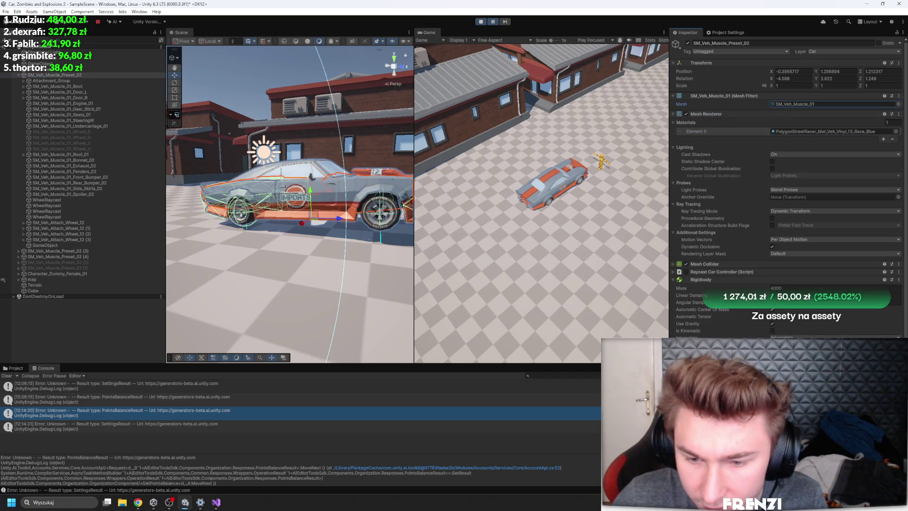
double_click(807, 104)
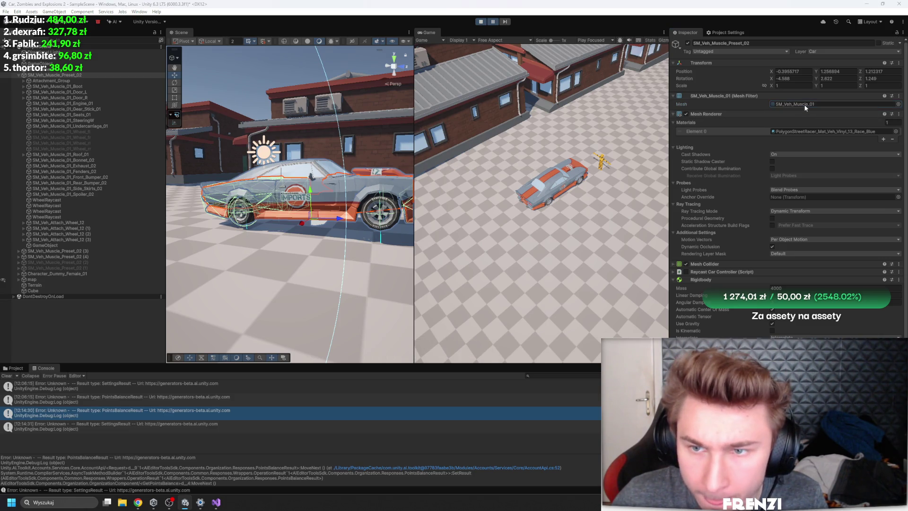
double_click(804, 104)
click(558, 386)
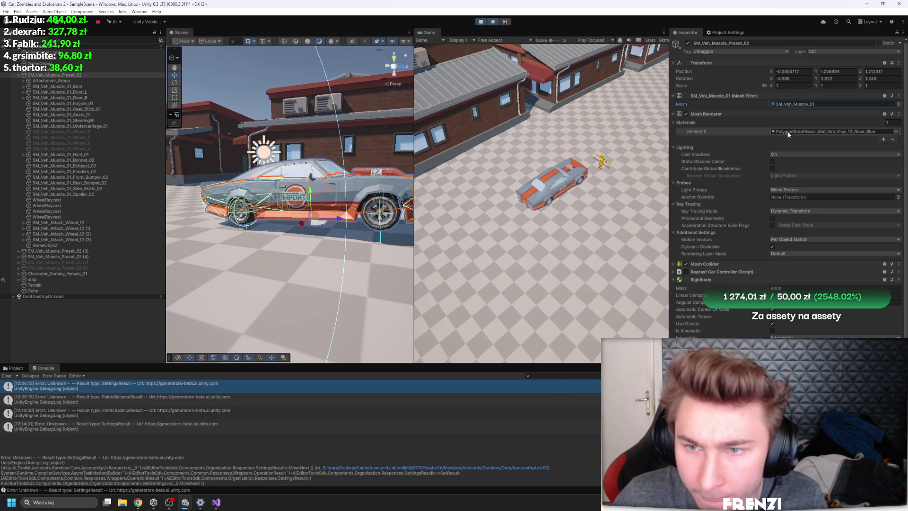
key(ctrl+5)
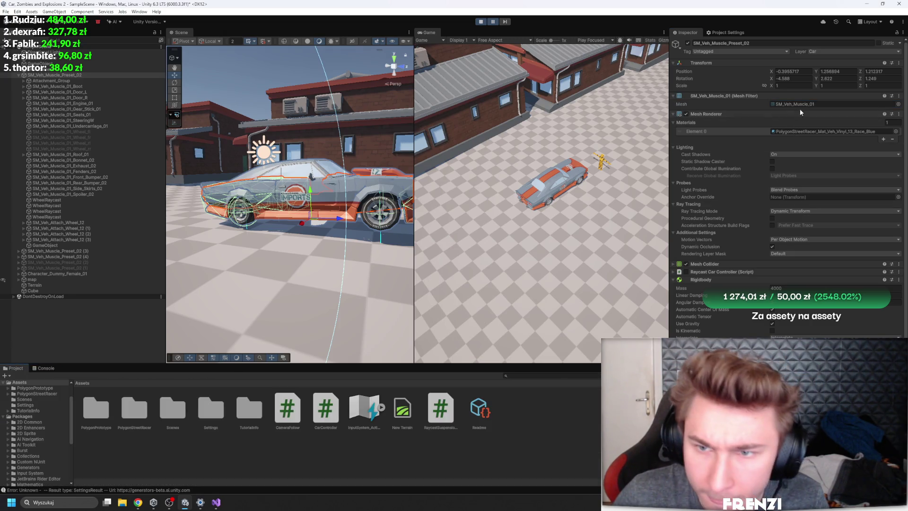
click(805, 105)
click(266, 439)
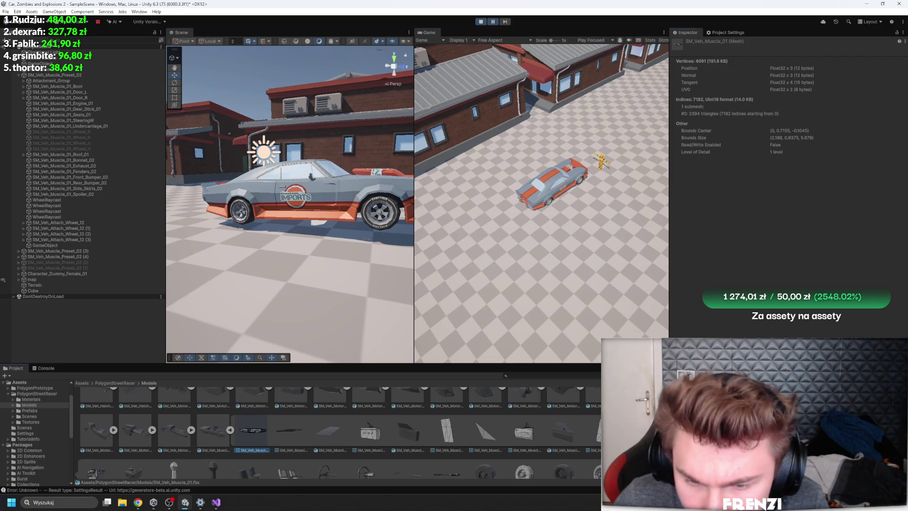
mouse_move(262, 366)
mouse_down()
mouse_move(305, 198)
mouse_move(317, 226)
mouse_up()
scroll(306, 197, up, 2)
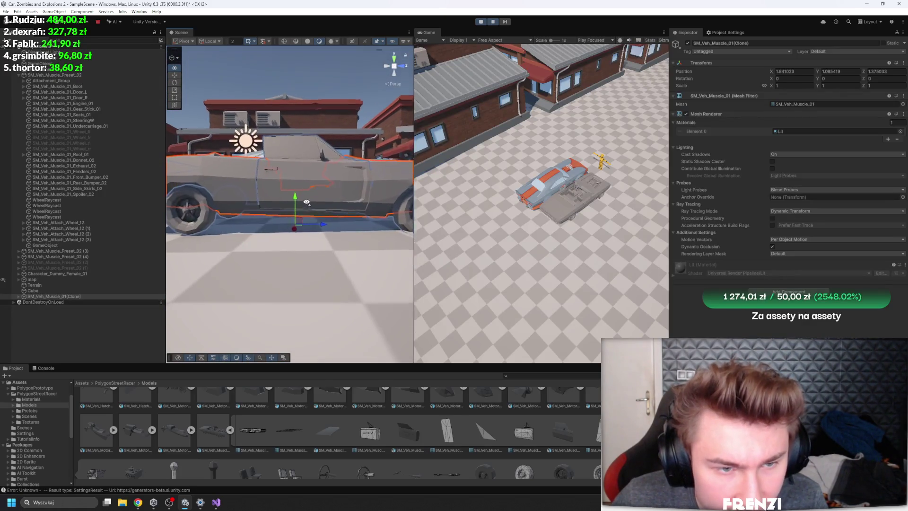
key(Delete)
click(316, 191)
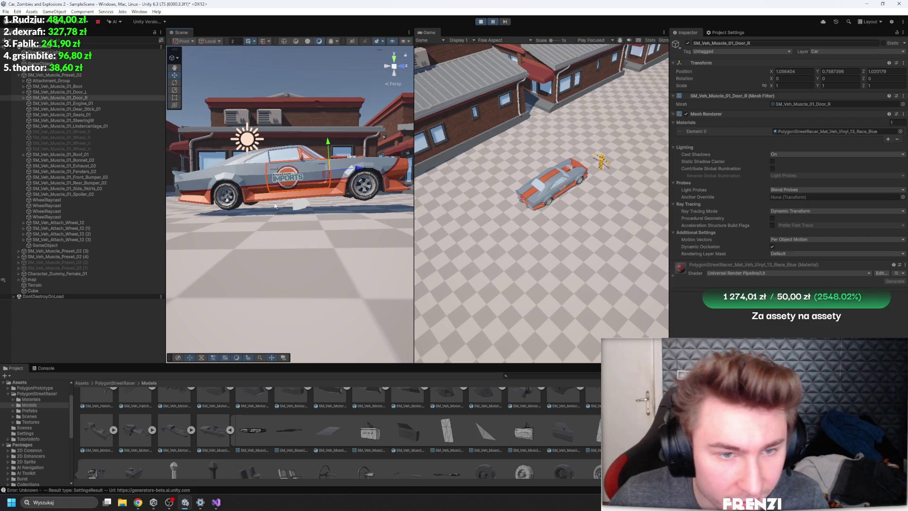
scroll(384, 404, up, 3)
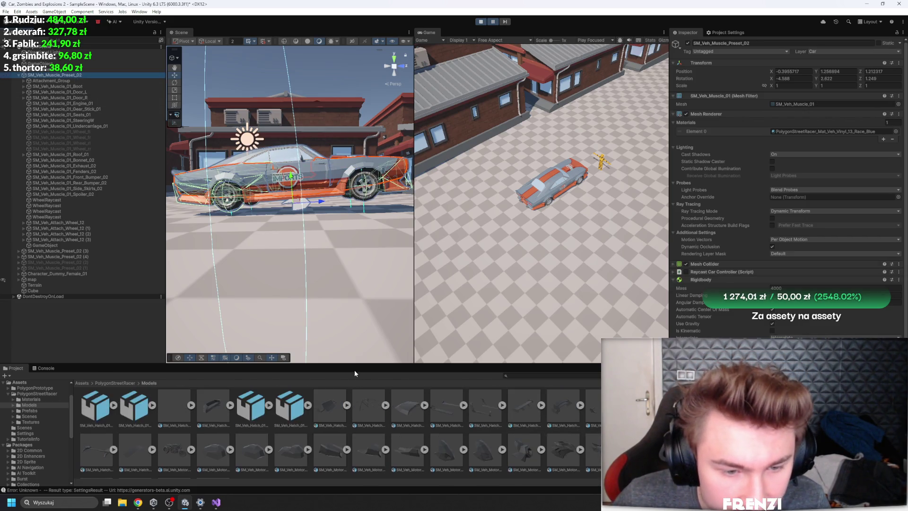
drag(357, 365, 358, 379)
scroll(319, 224, up, 2)
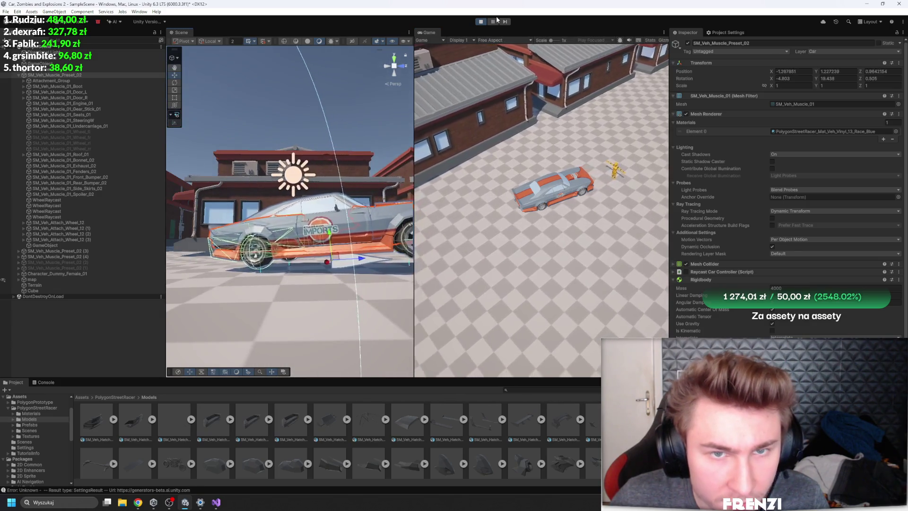
Step: Stop play mode and inspect the first wheel raycast origin and fourth attached wheel
click(479, 22)
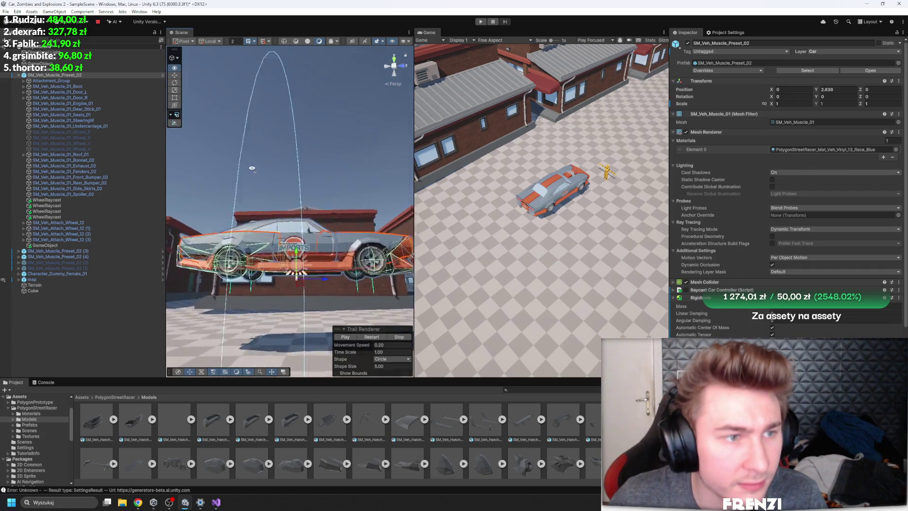
click(57, 200)
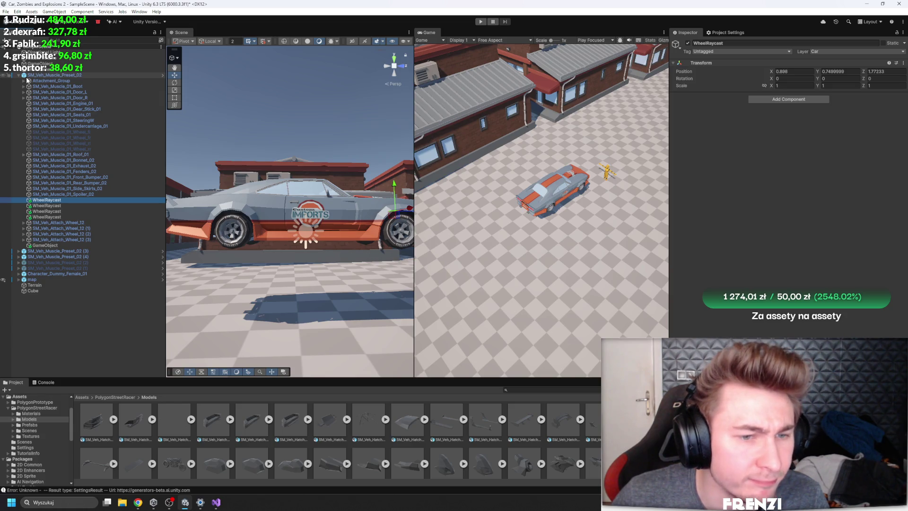
click(70, 228)
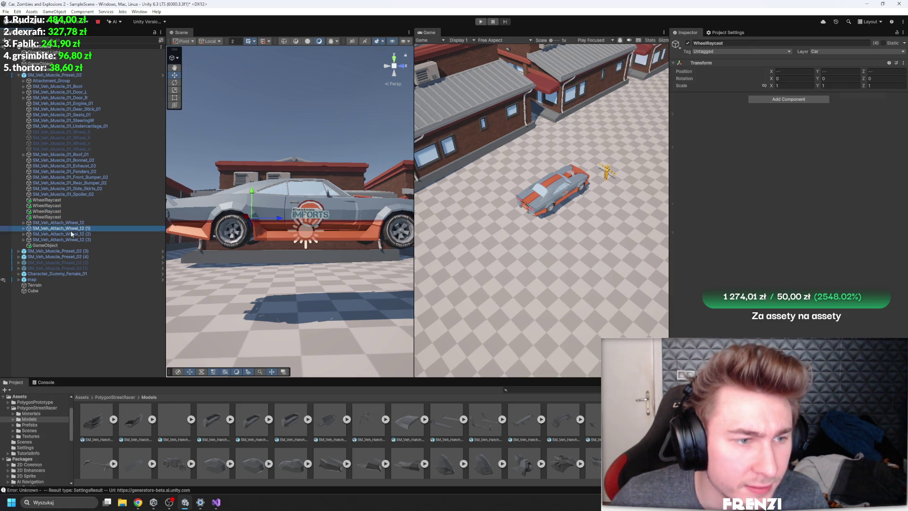
click(83, 239)
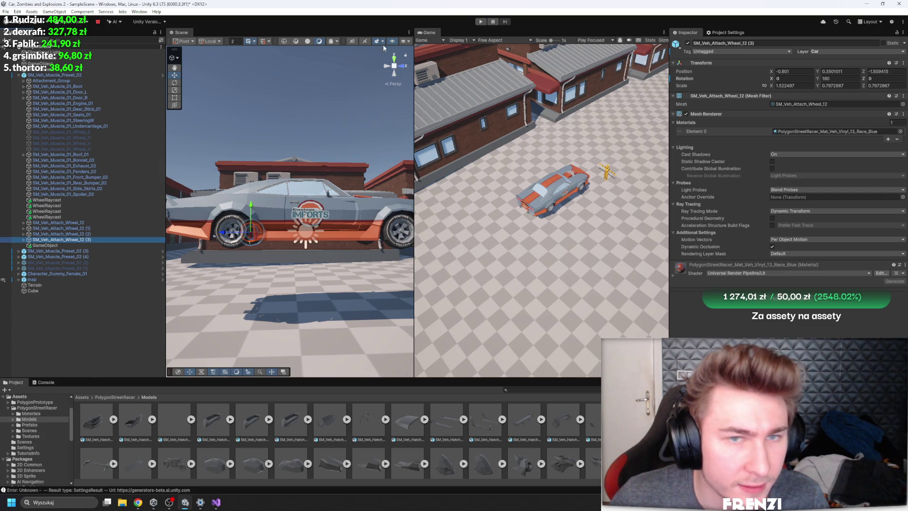
Step: Restart play mode and frame the scene view on the wheel raycast origins to compare positions
click(479, 23)
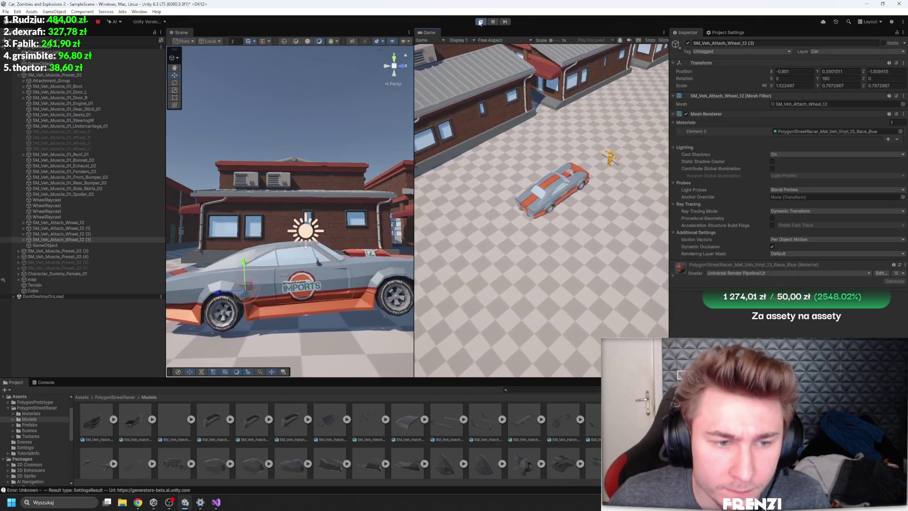
click(480, 22)
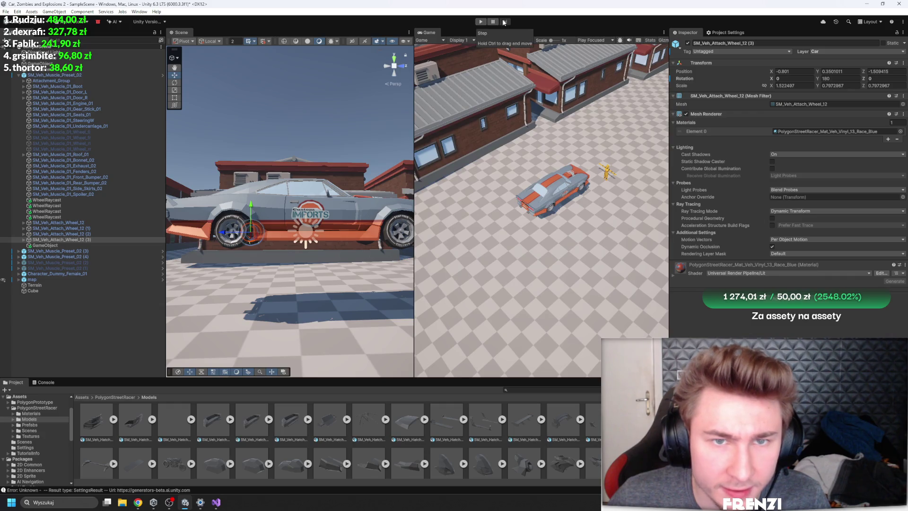
key(ctrl+p)
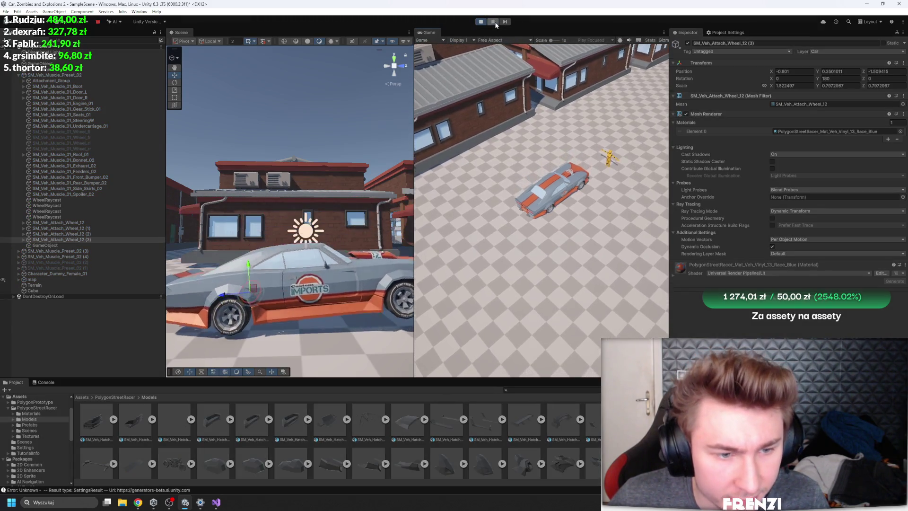
click(63, 206)
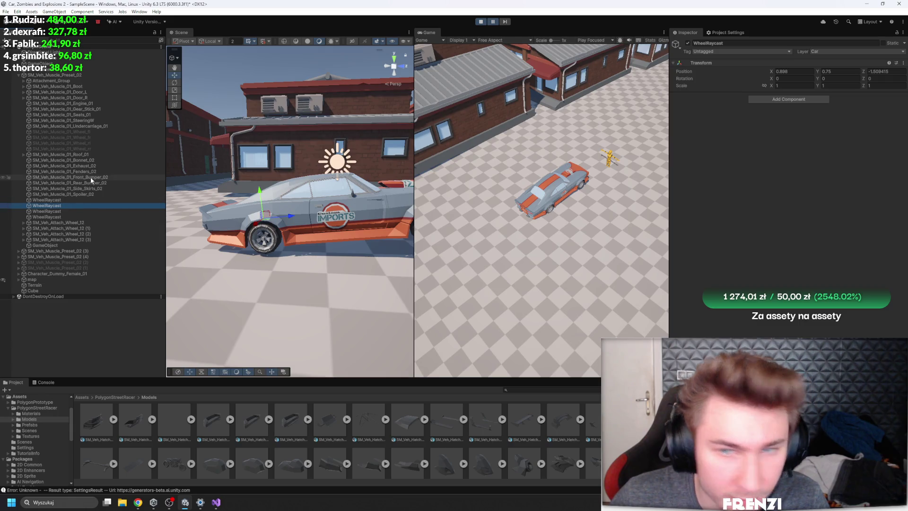
click(73, 201)
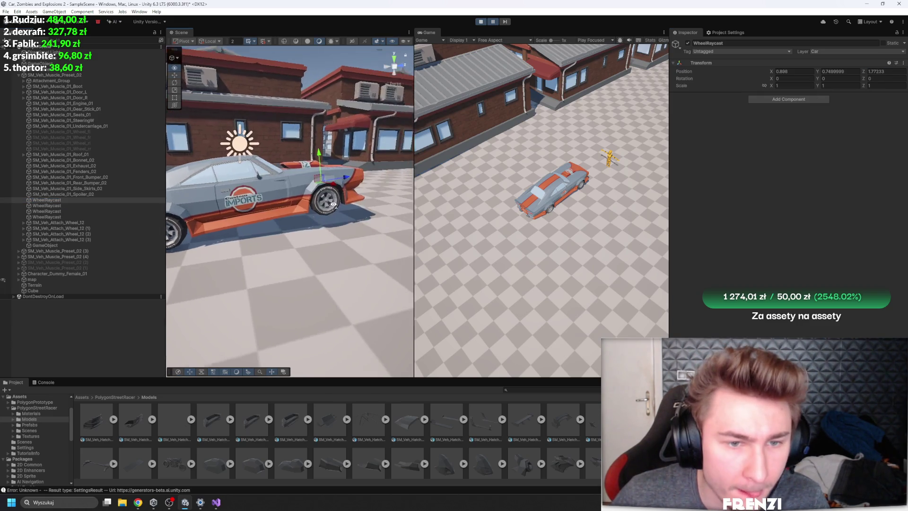
click(83, 206)
double_click(83, 211)
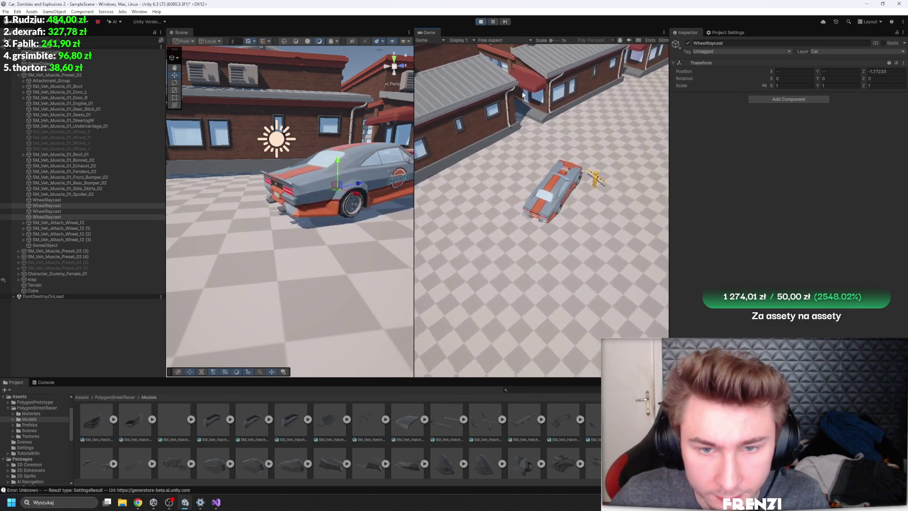
Step: Select the muscle car and switch its drivetrain to RWD while the game runs
click(61, 74)
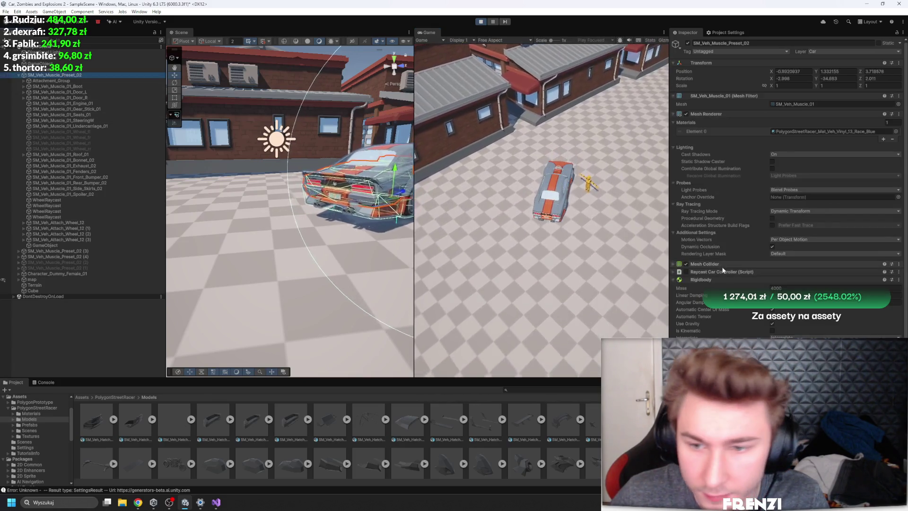
scroll(723, 270, down, 5)
click(788, 262)
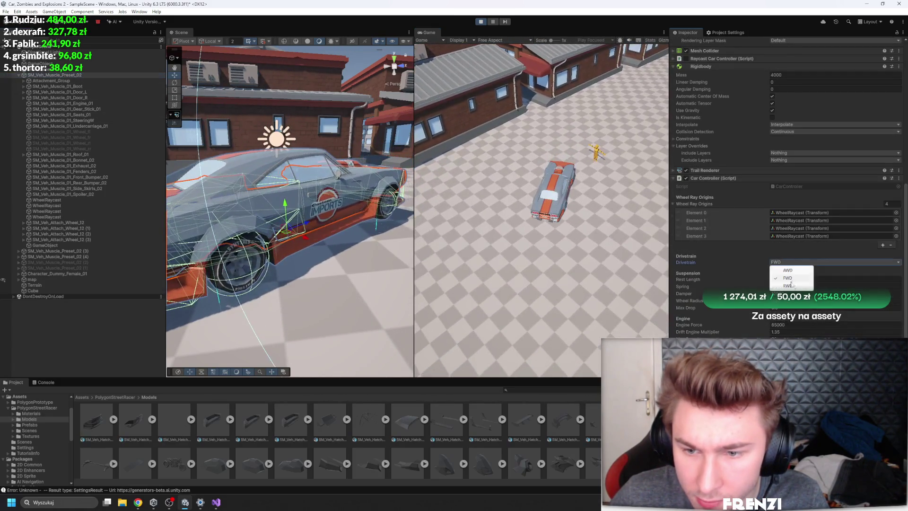
click(797, 287)
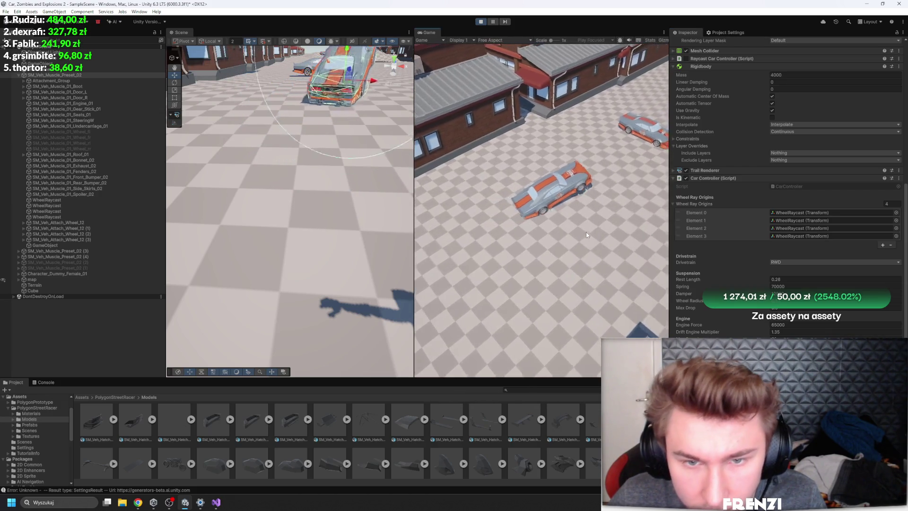
Step: Raise Engine Force to 52000 and drift the car around the lot
click(794, 325)
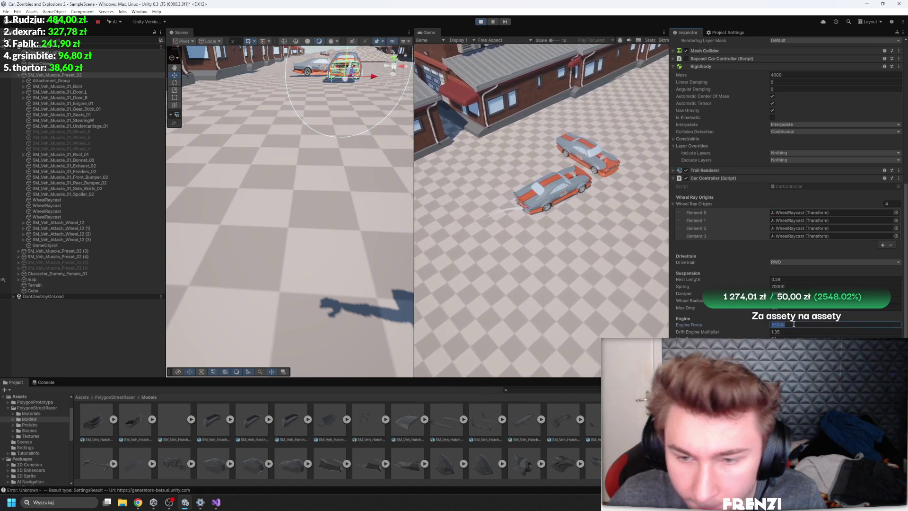
key(BackSpace)
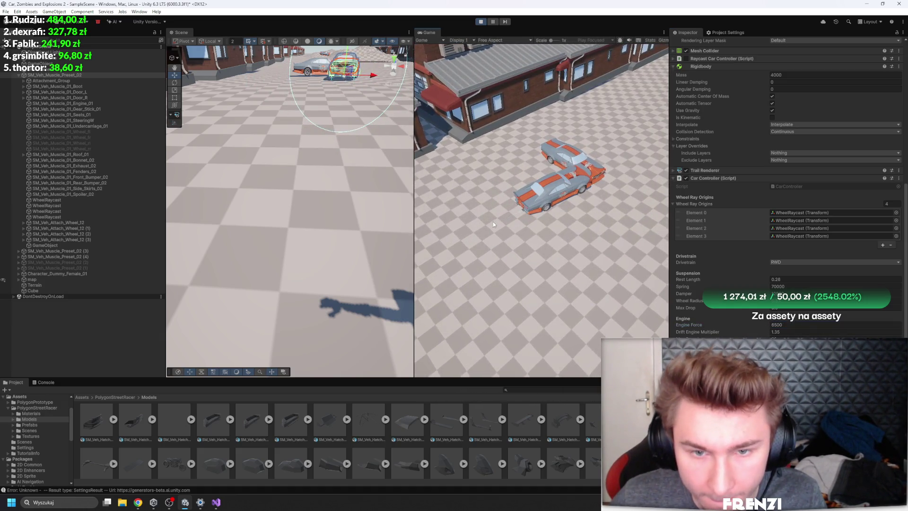
click(793, 324)
text(10000)
key(Return)
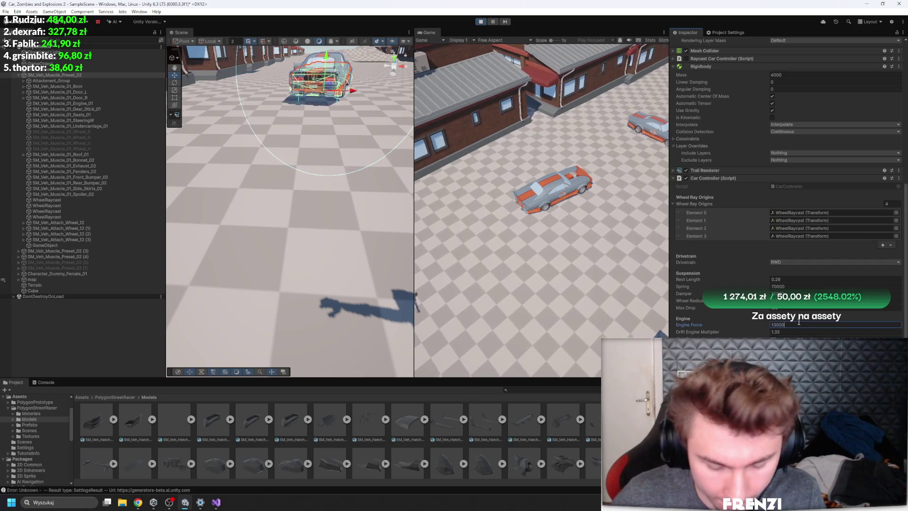
click(499, 269)
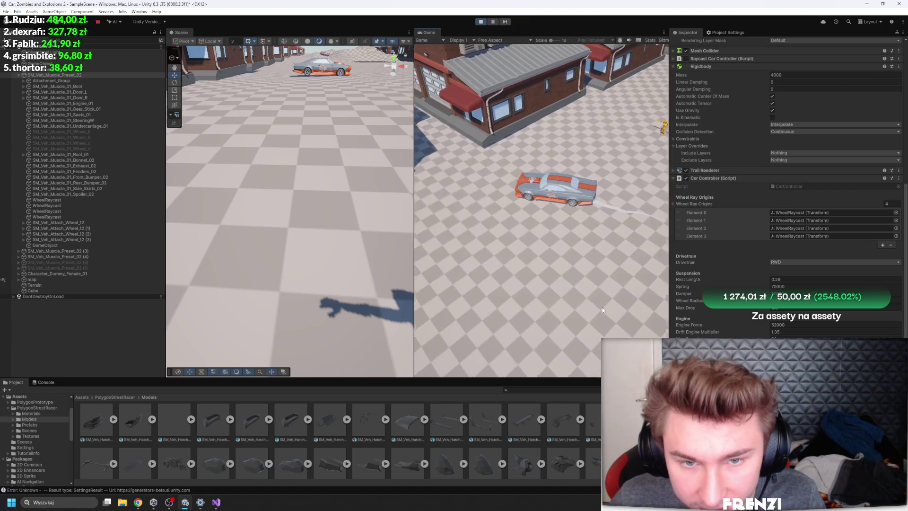
double_click(75, 239)
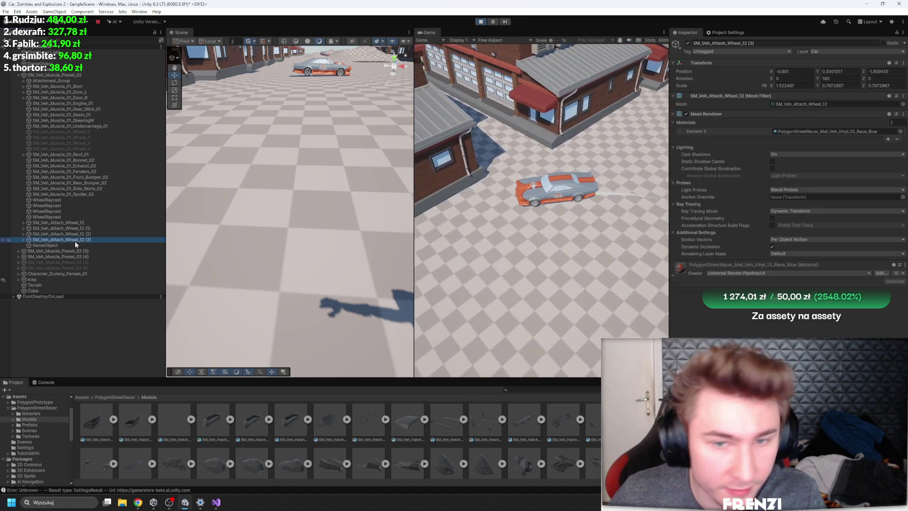
Step: Restart the game, test-drive the muscle car with Engine Force 65000 and RWD, then stop it
double_click(83, 244)
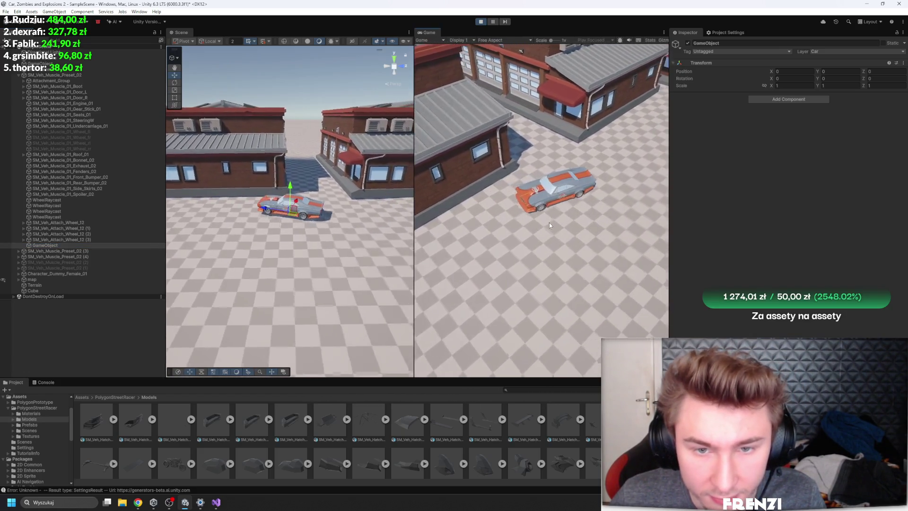
click(60, 77)
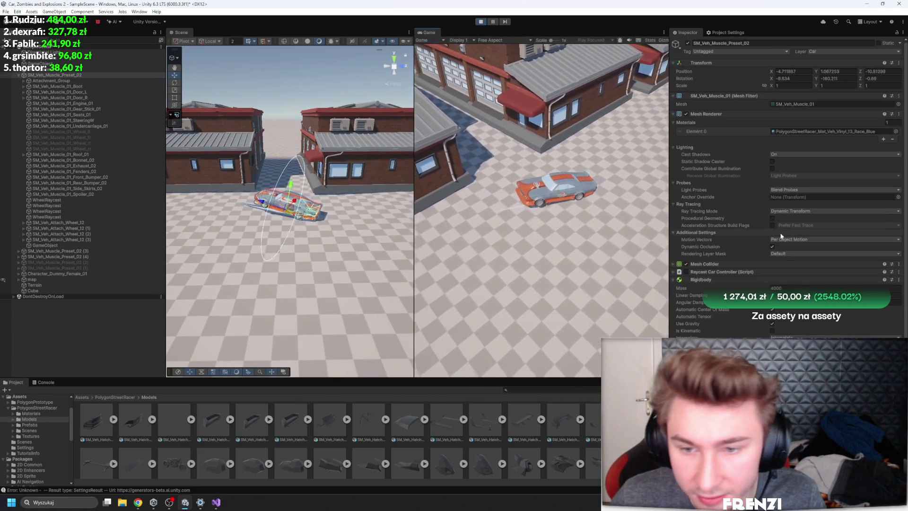
scroll(775, 235, down, 5)
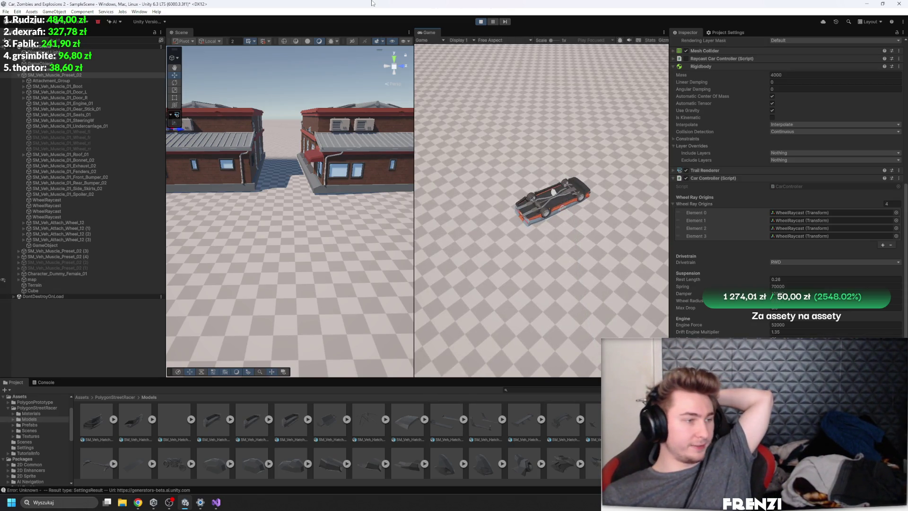
click(481, 23)
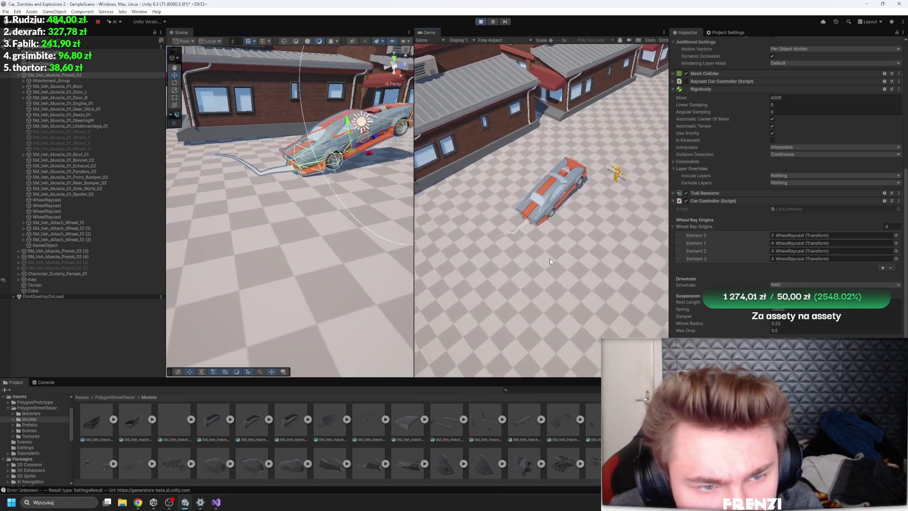
scroll(745, 331, down, 1)
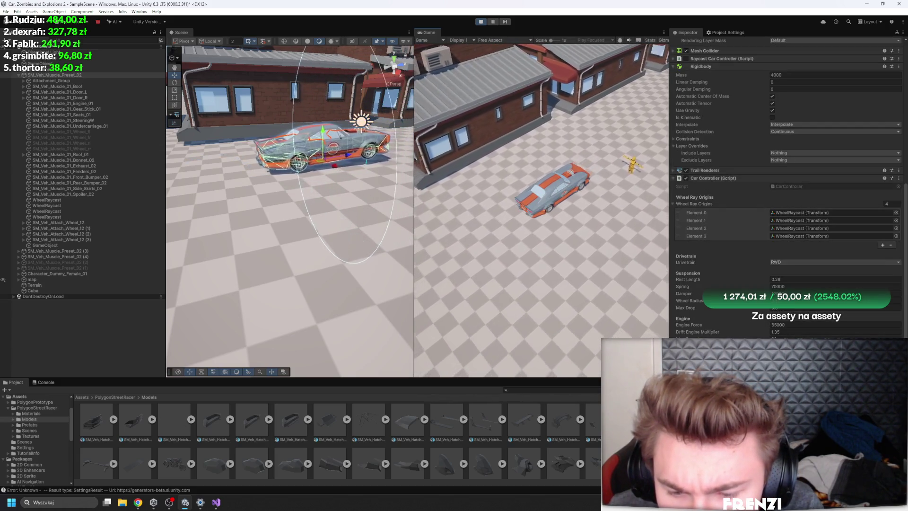
click(481, 21)
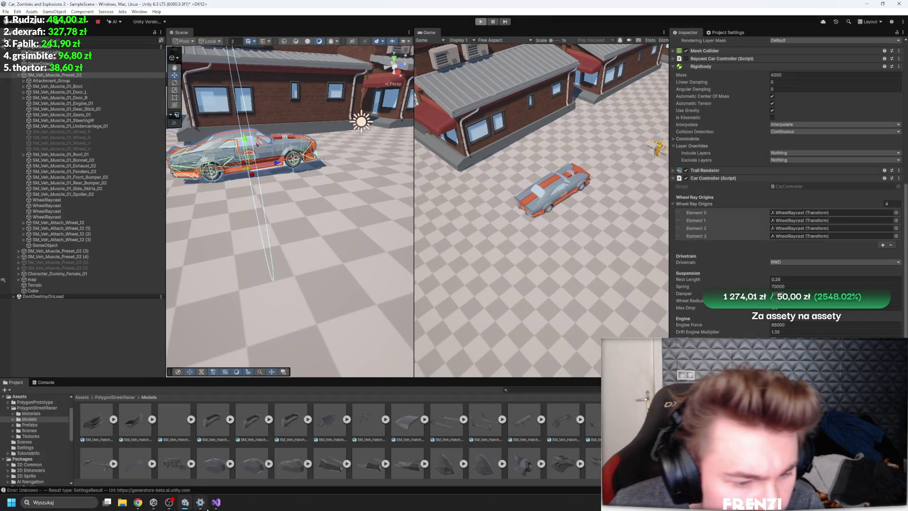
Step: Make currentSideGrip, targetSideGrip, drifting and straightTimer public in CarController.cs and return to Unity
key(alt+Tab)
scroll(282, 240, down, 8)
scroll(281, 239, down, 8)
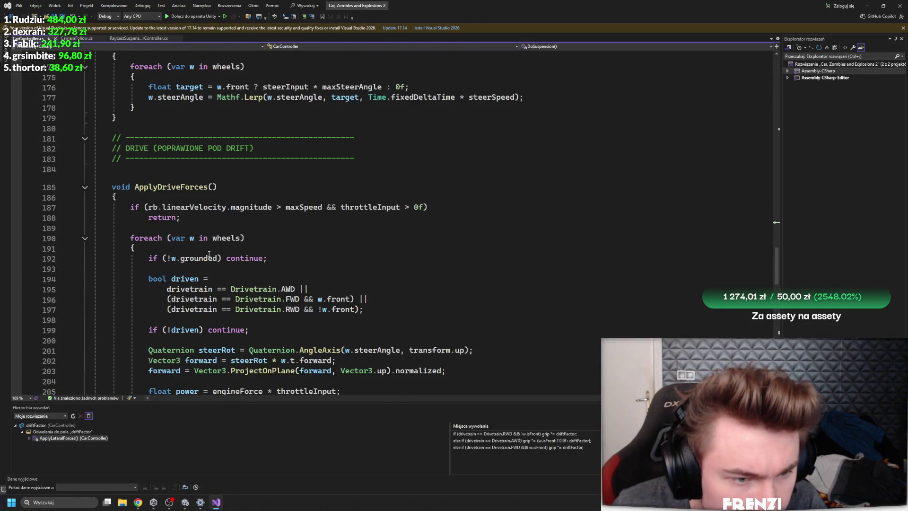
scroll(315, 278, down, 6)
scroll(280, 310, up, 2)
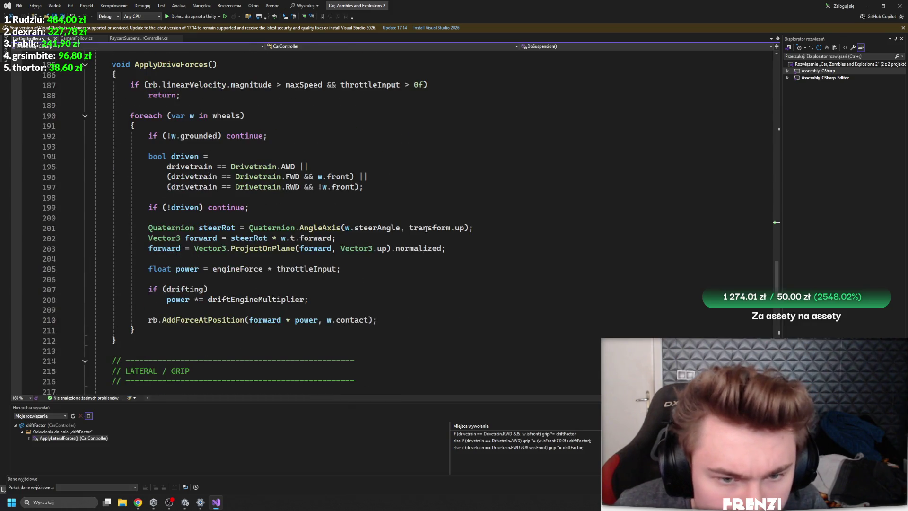
ctrl+scroll(426, 228, down, 3)
scroll(398, 225, up, 10)
scroll(369, 222, up, 3)
scroll(333, 219, up, 15)
scroll(298, 214, up, 15)
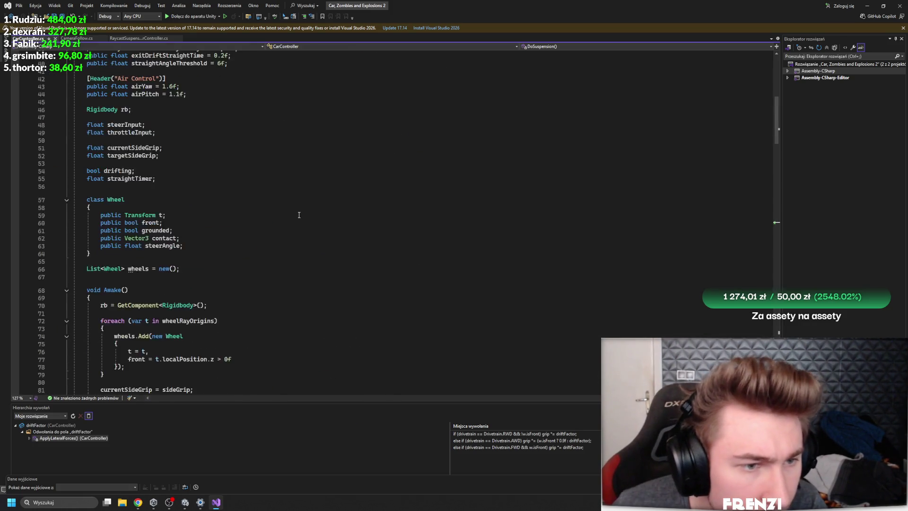
scroll(299, 214, up, 10)
scroll(248, 209, down, 9)
scroll(177, 257, up, 6)
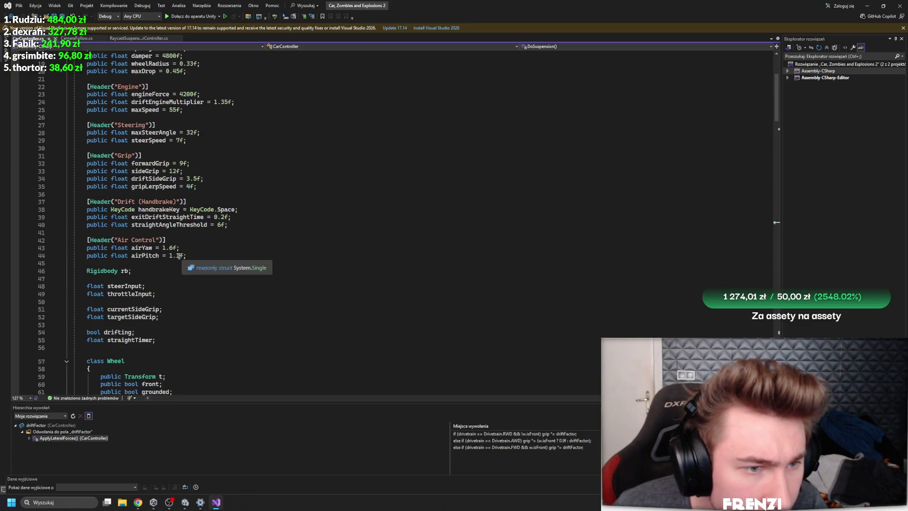
scroll(159, 217, up, 2)
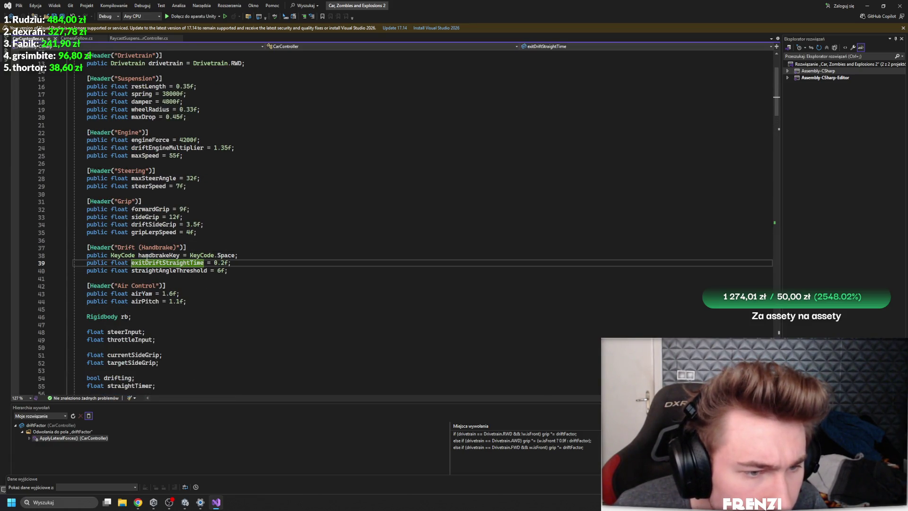
click(136, 218)
scroll(241, 248, down, 9)
scroll(255, 227, down, 8)
ctrl+scroll(174, 219, up, 1)
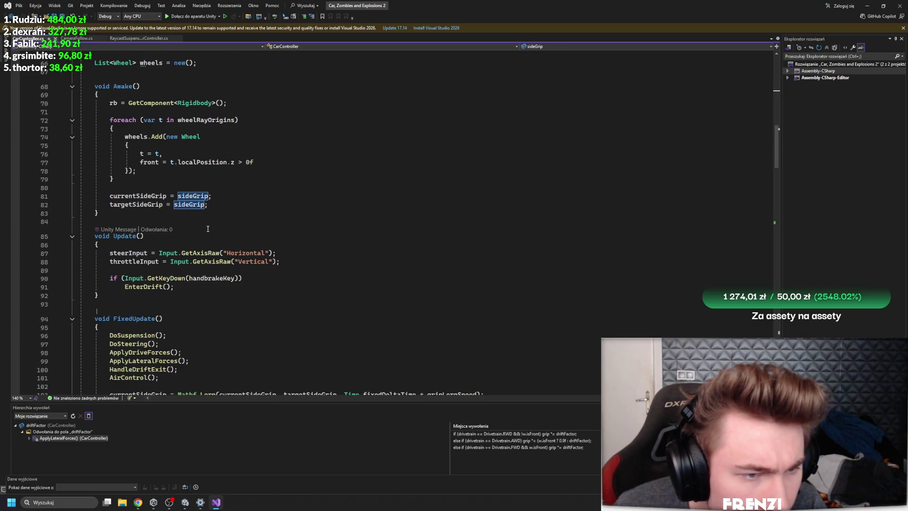
click(129, 204)
scroll(213, 228, up, 7)
scroll(283, 248, up, 1)
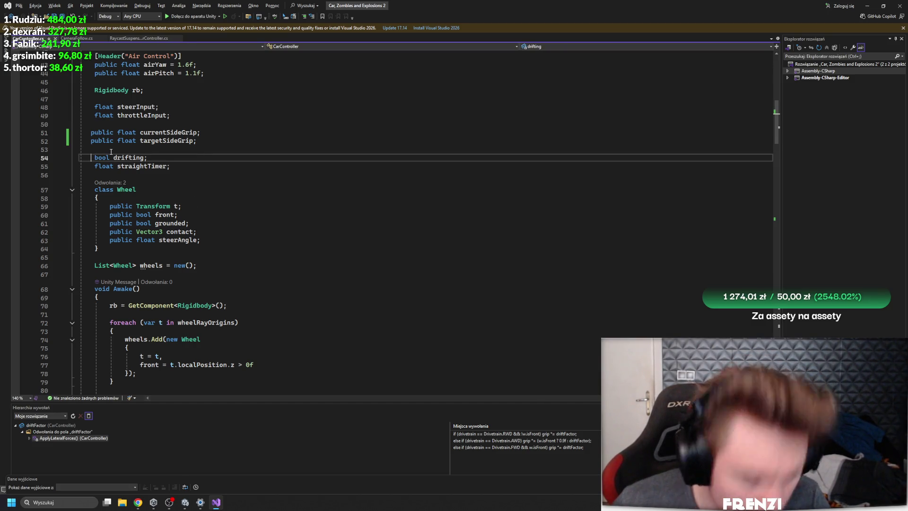
text(public)
drag(111, 151, 124, 144)
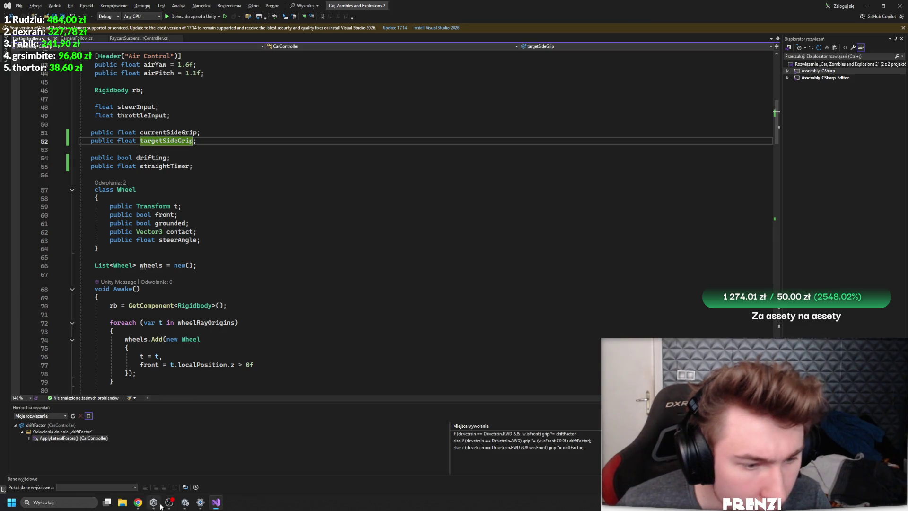
click(186, 503)
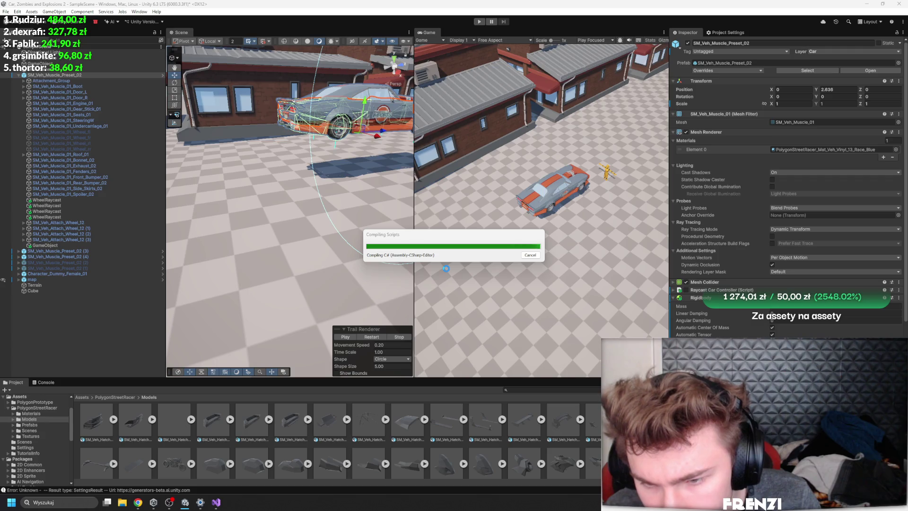
scroll(715, 290, down, 5)
scroll(726, 297, down, 3)
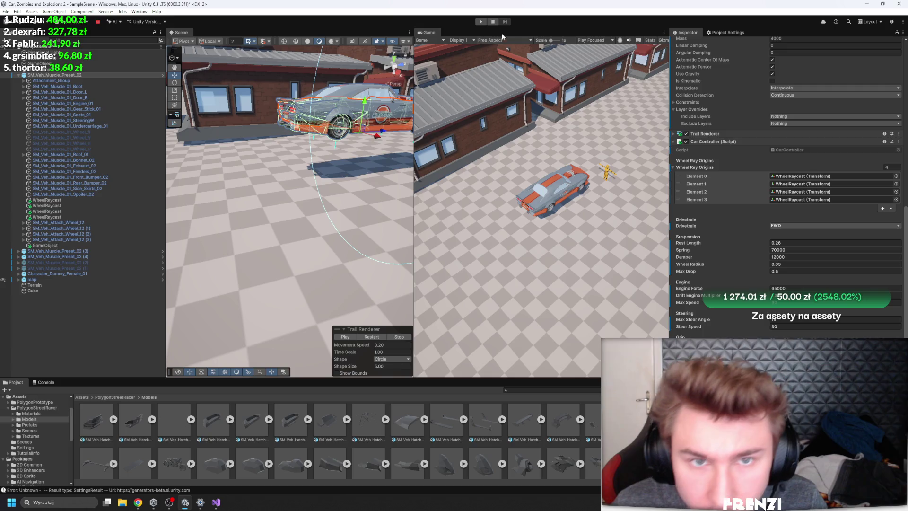
Step: Play-test the recompiled car controller by driving forward with W, then stop the game
click(480, 21)
key(w)
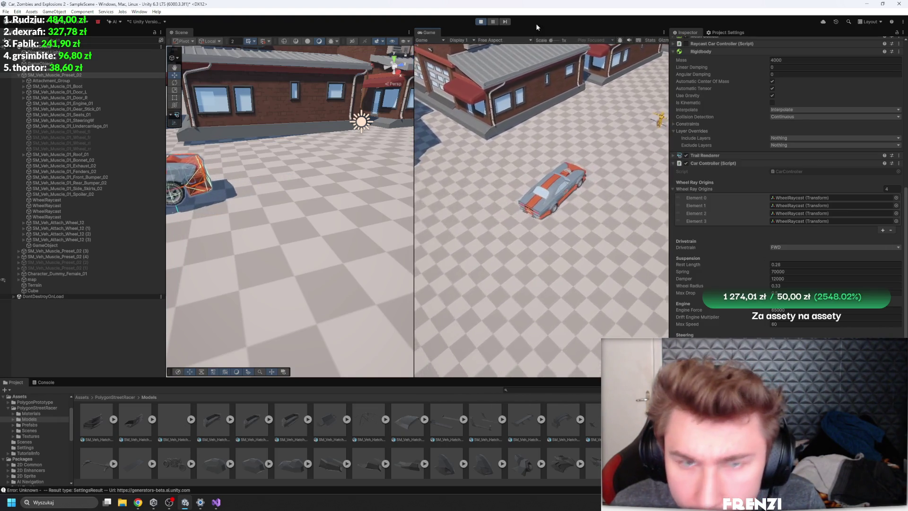
click(481, 22)
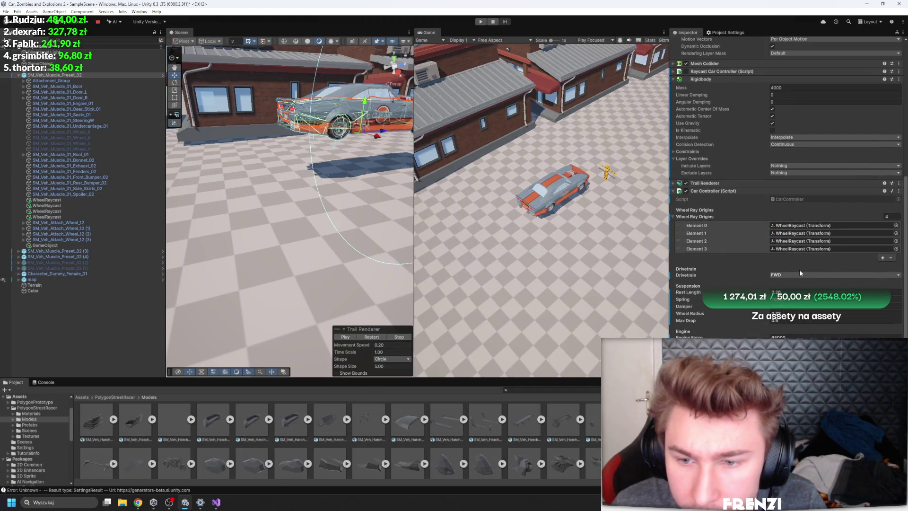
Step: Switch the Car Controller drivetrain to AWD and play-test the car drifting around the lot
click(798, 274)
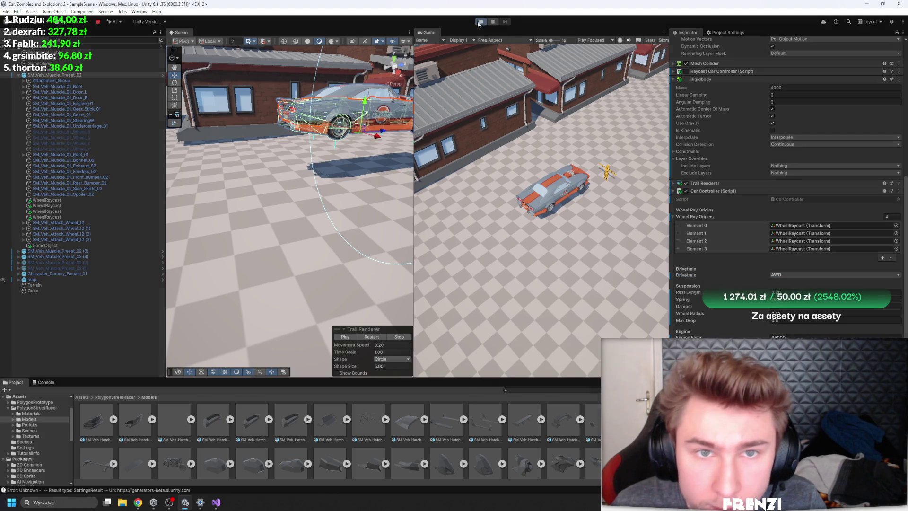
click(481, 23)
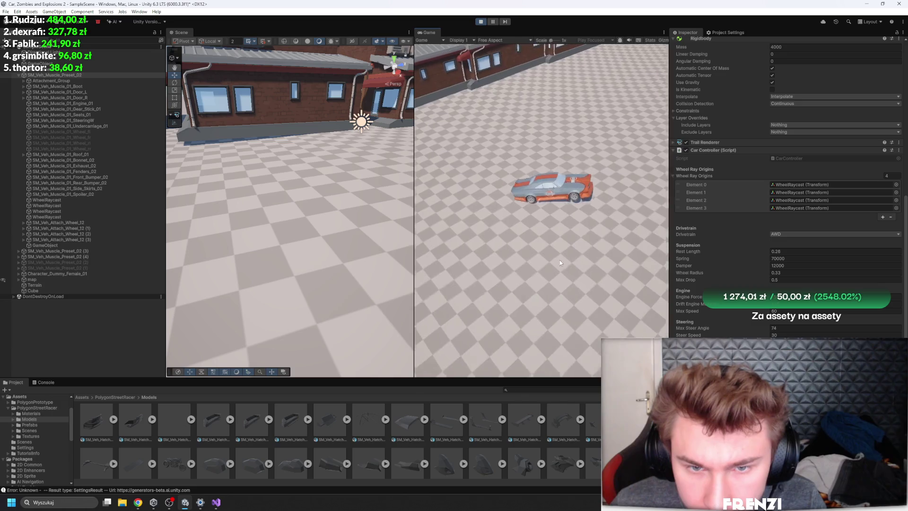
click(773, 296)
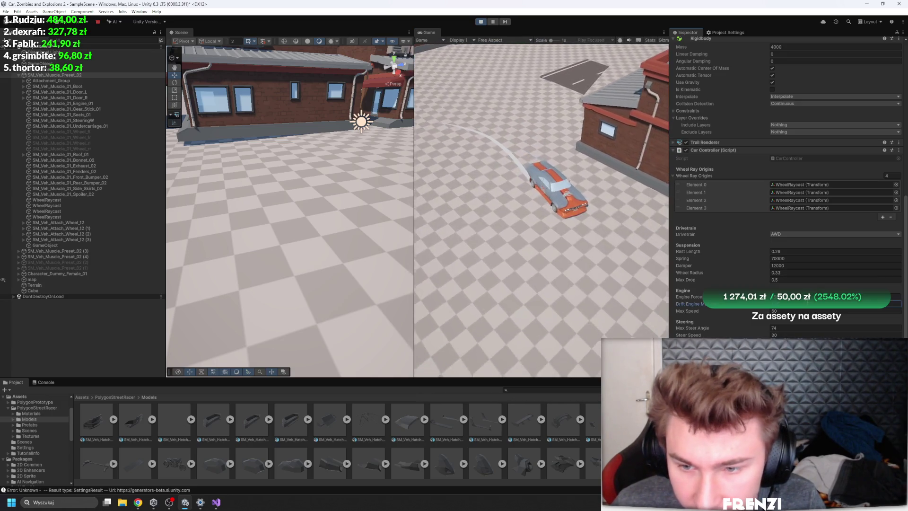